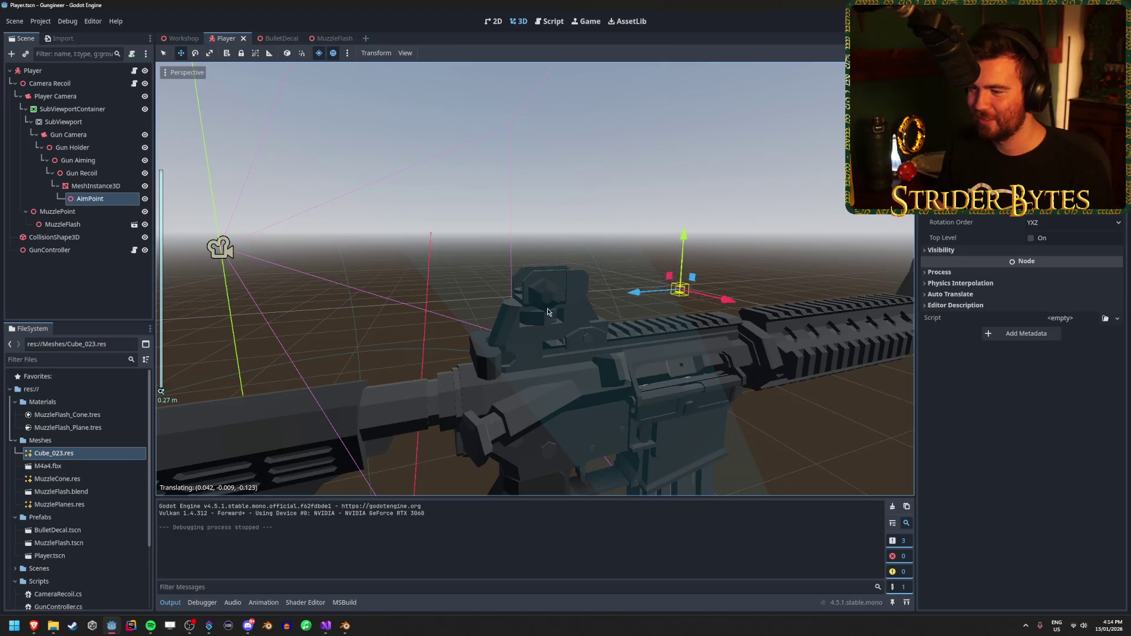
# Try repositioning AimPoint and Gun Aiming in the viewport, then undo the trial changes.
pyautogui.hotkey('ctrl', 'z')
pyautogui.moveTo(458, 305)
pyautogui.mouseDown()
pyautogui.moveTo(526, 313)
pyautogui.moveTo(580, 263)
pyautogui.moveTo(524, 291)
pyautogui.moveTo(413, 283)
pyautogui.mouseUp()
pyautogui.scroll(-2, 524, 291)
pyautogui.click(413, 379)
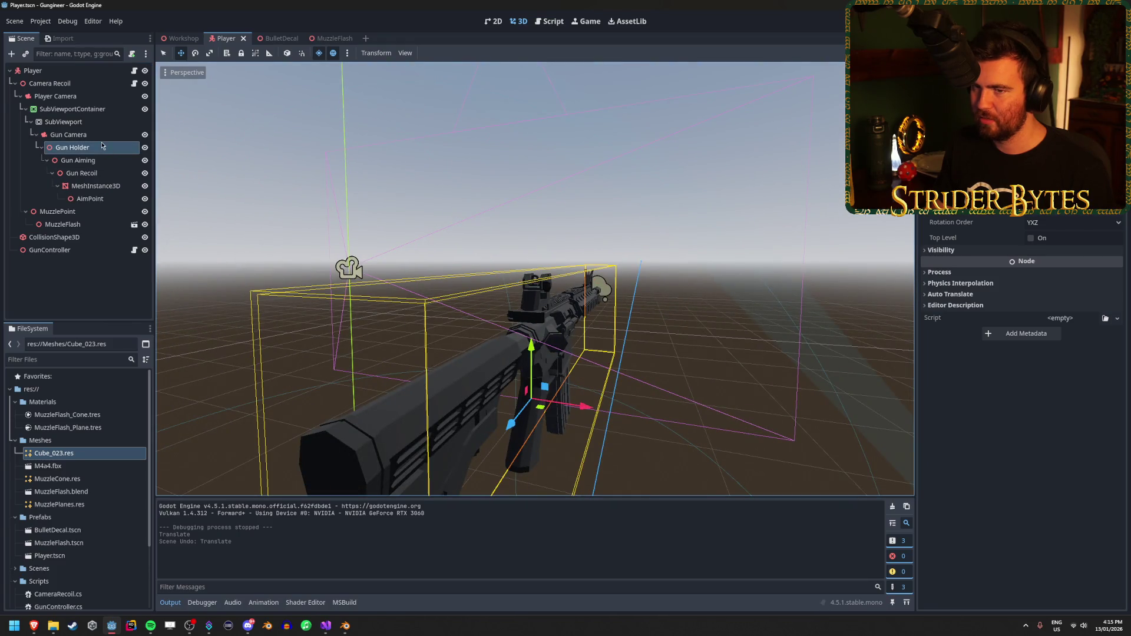
pyautogui.click(78, 161)
pyautogui.moveTo(412, 353); pyautogui.dragTo(448, 354)
pyautogui.moveTo(569, 399); pyautogui.dragTo(497, 406)
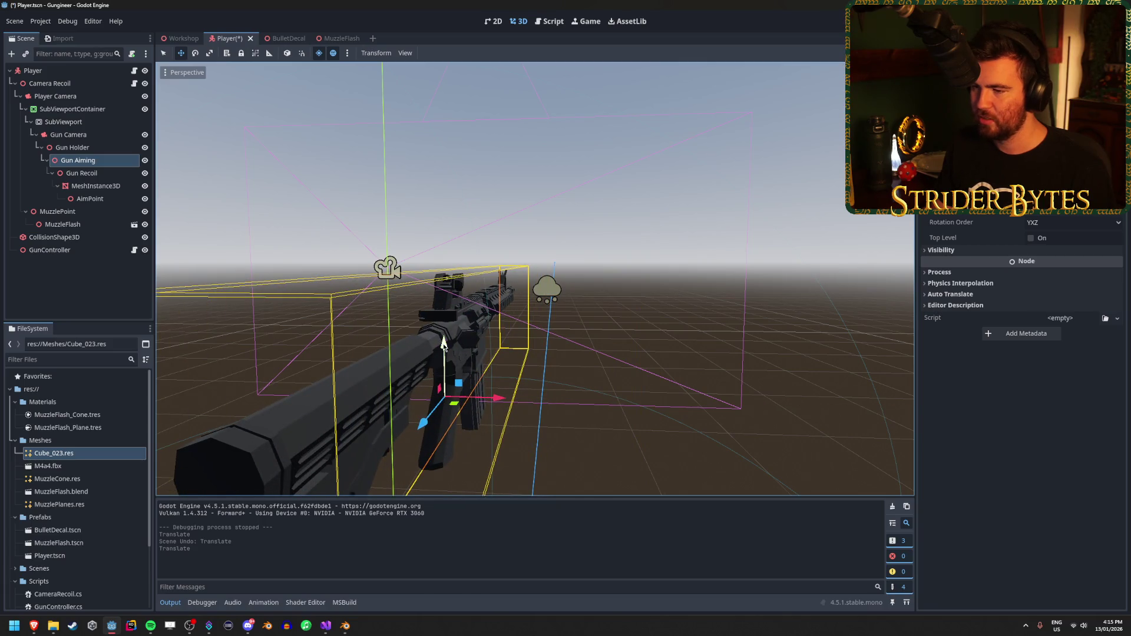
pyautogui.moveTo(444, 348)
pyautogui.mouseDown()
pyautogui.moveTo(444, 322)
pyautogui.moveTo(531, 324)
pyautogui.mouseUp()
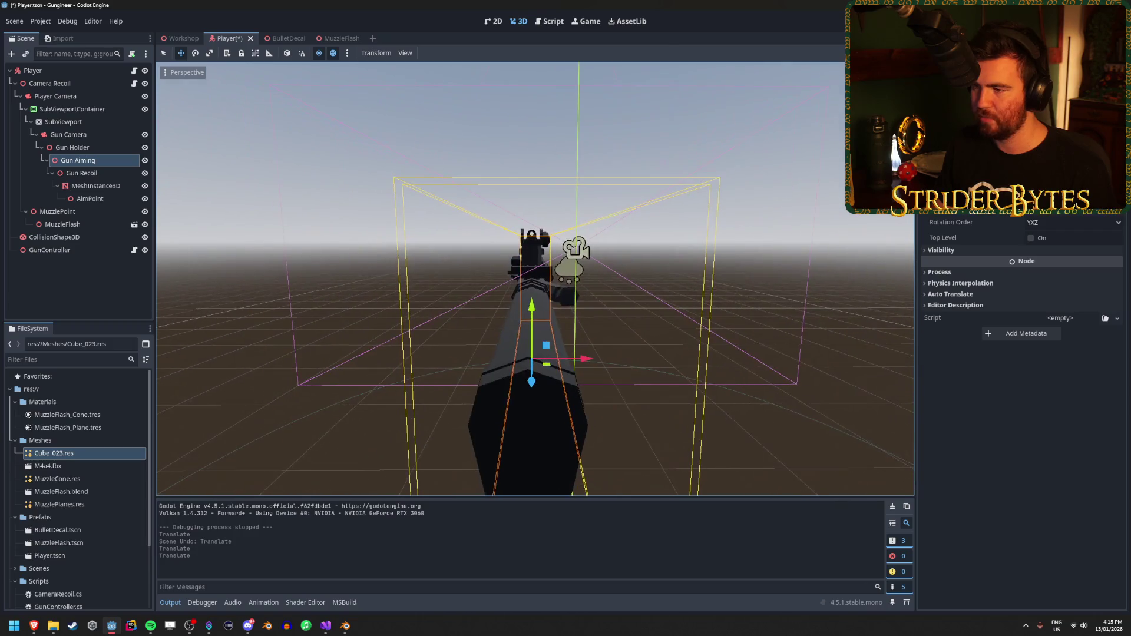
pyautogui.click(86, 122)
pyautogui.click(77, 160)
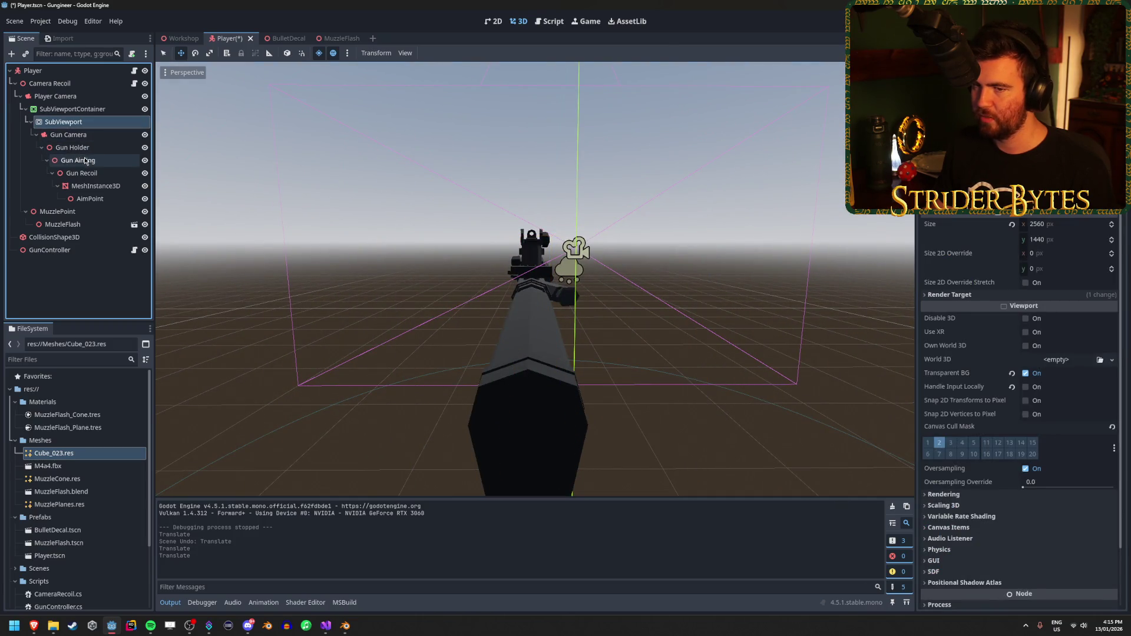
pyautogui.hotkey('ctrl', 'z')
pyautogui.hotkey('ctrl', 'z')
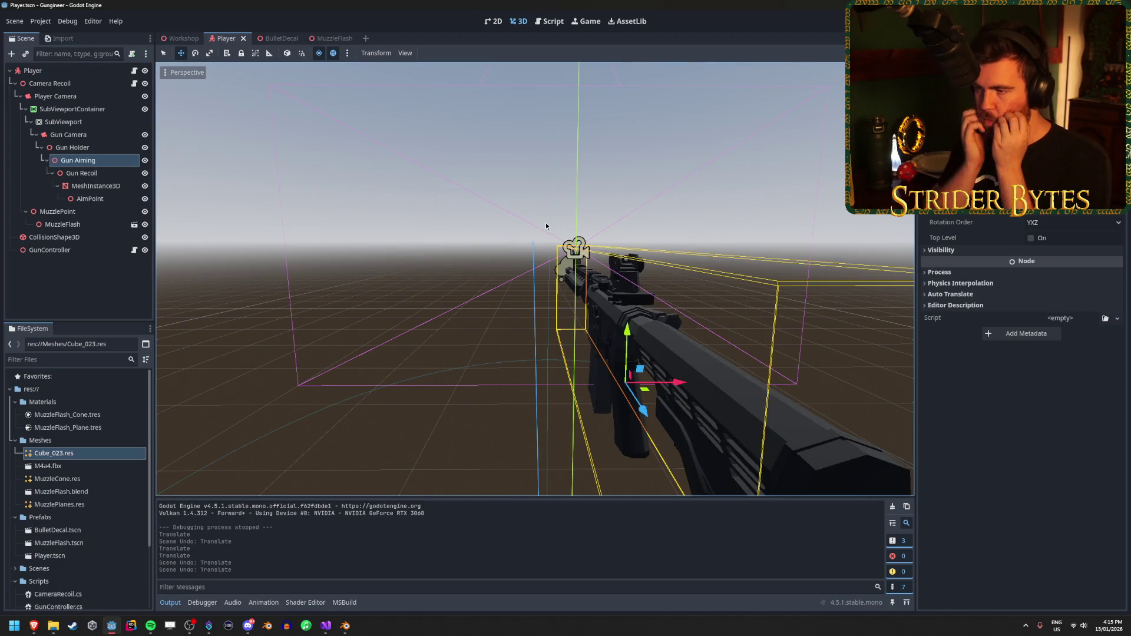
pyautogui.moveTo(545, 222); pyautogui.dragTo(642, 227)
# Move line 30's Z expression to a new //-commented line below, leaving the Z argument for 0.
pyautogui.click(326, 626)
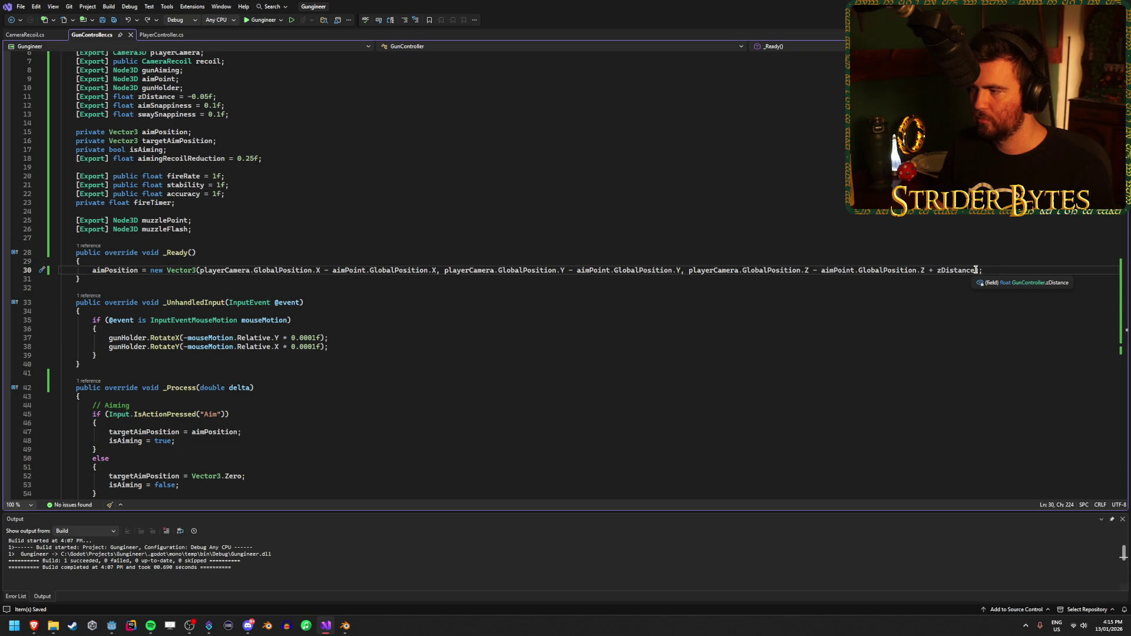
pyautogui.moveTo(975, 270)
pyautogui.mouseDown()
pyautogui.moveTo(821, 260)
pyautogui.moveTo(689, 271)
pyautogui.mouseUp()
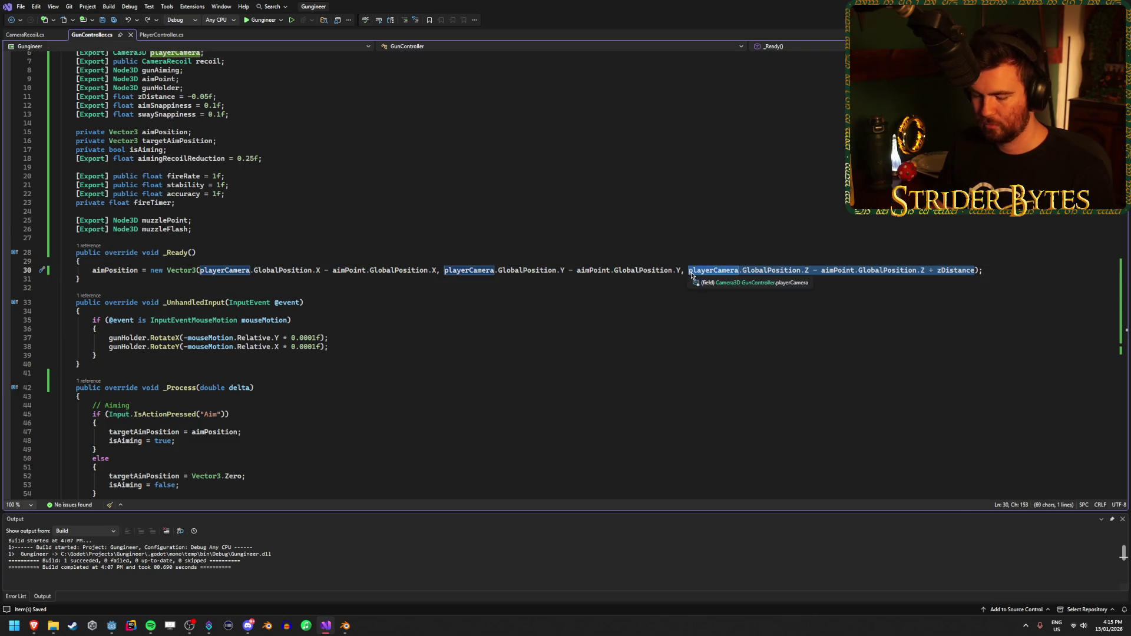
pyautogui.hotkey('ctrl', 'x')
pyautogui.click(1000, 270)
pyautogui.press('Return')
pyautogui.hotkey('ctrl', 'v')
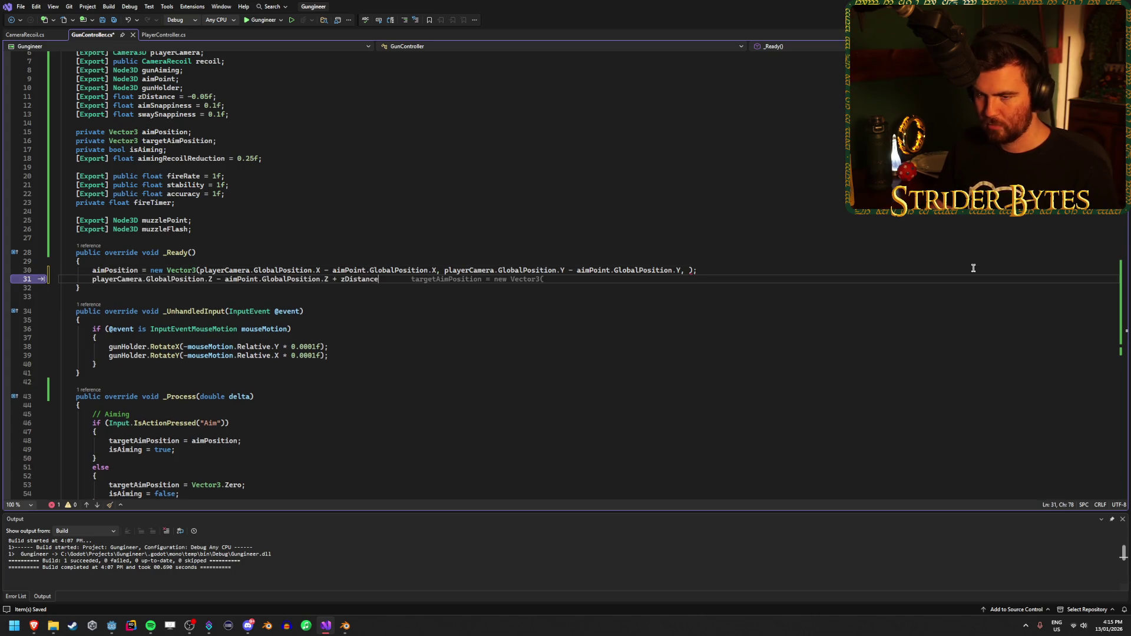
pyautogui.press('Home')
pyautogui.write('//')
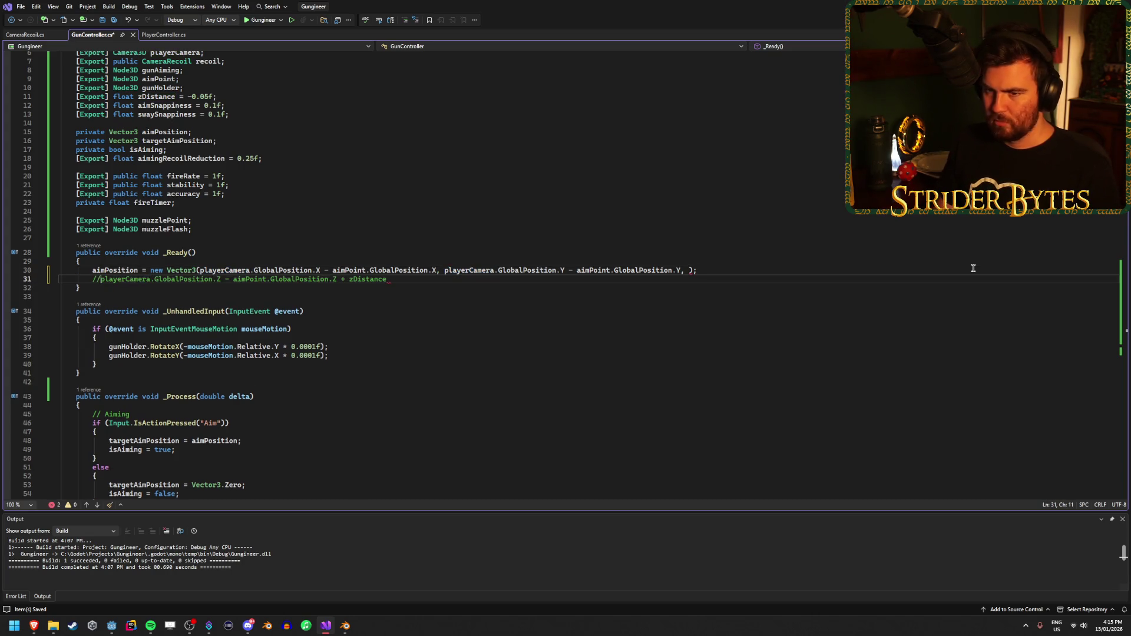
pyautogui.press('Up')
pyautogui.press('End')
pyautogui.press('Left')
pyautogui.press('Left')
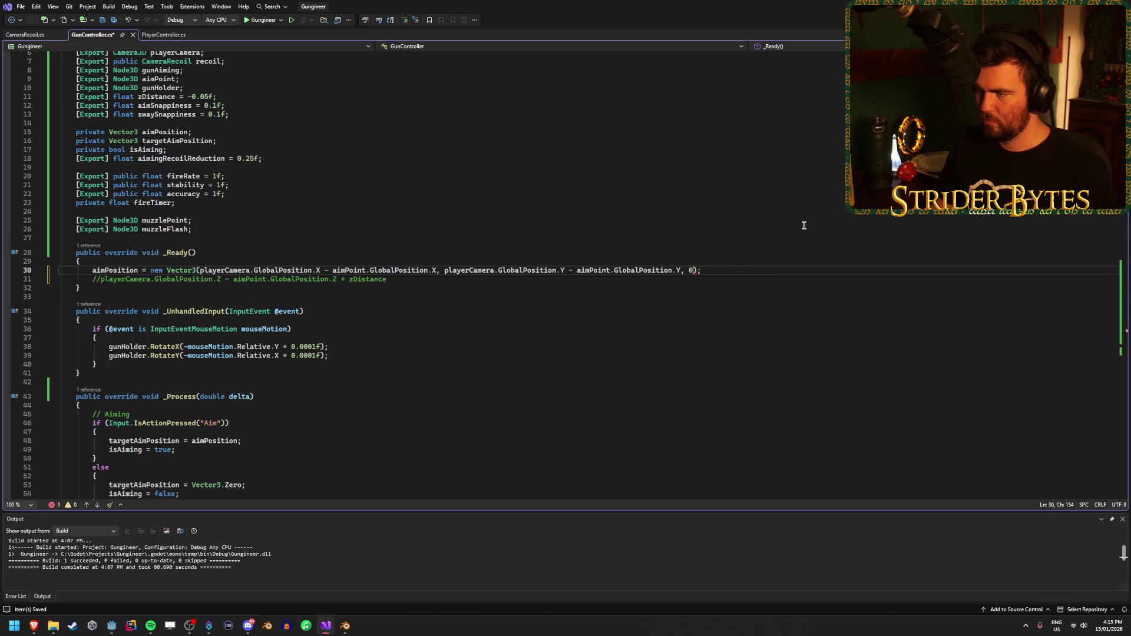
pyautogui.click(112, 626)
# Run the game, aim down sights and fire twice at the wall, then stop it.
pyautogui.press('F5')
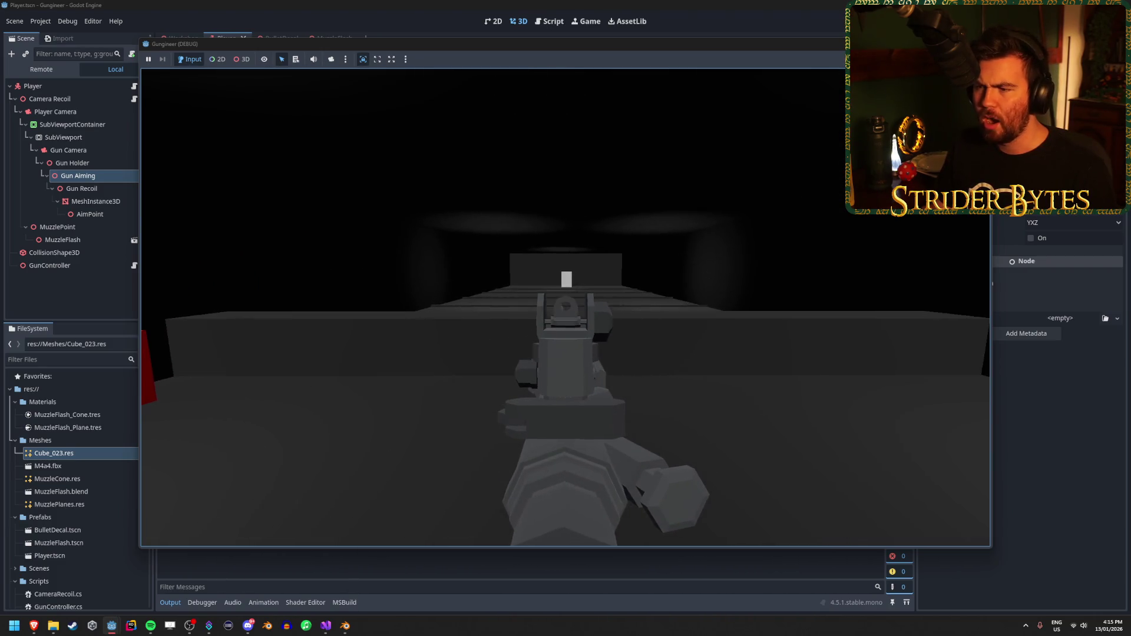
pyautogui.click(565, 307)
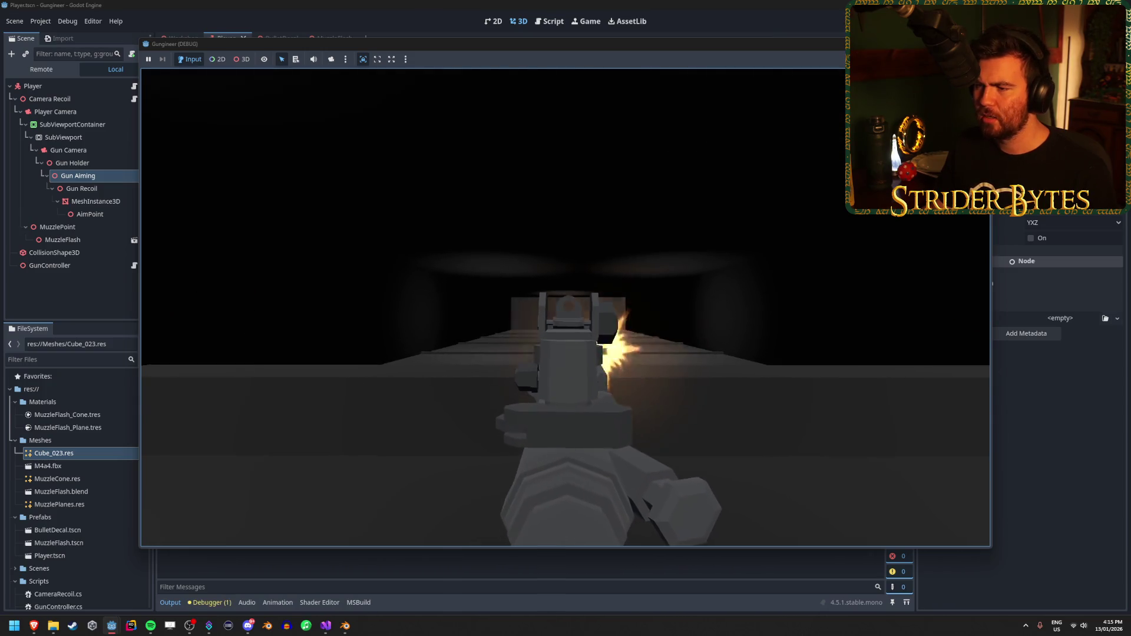
pyautogui.click(566, 307)
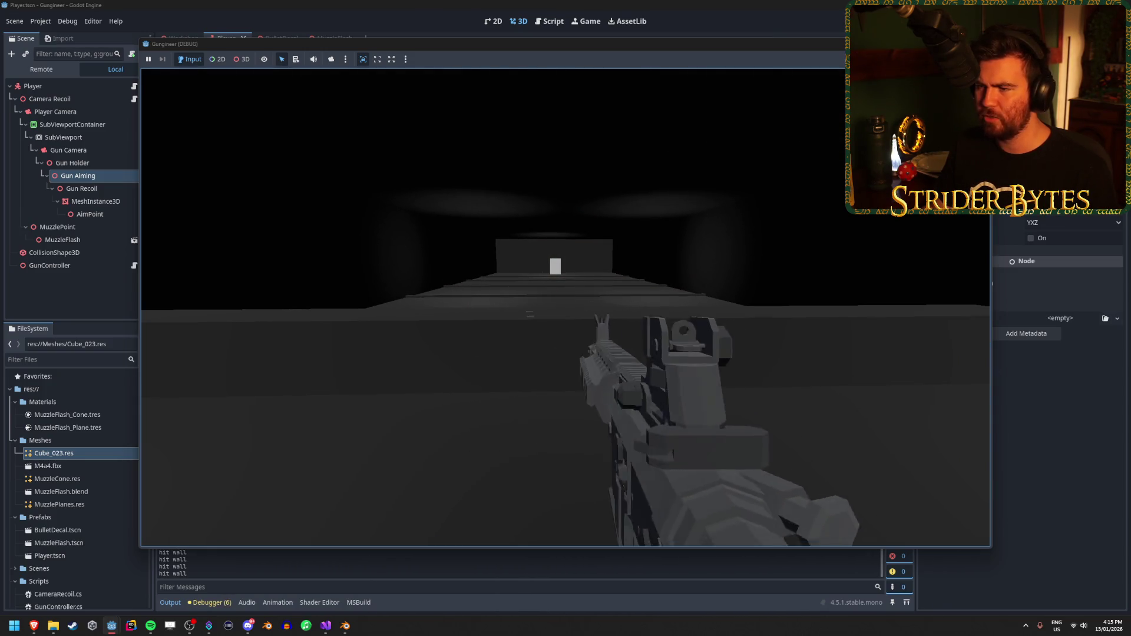
pyautogui.press('F8')
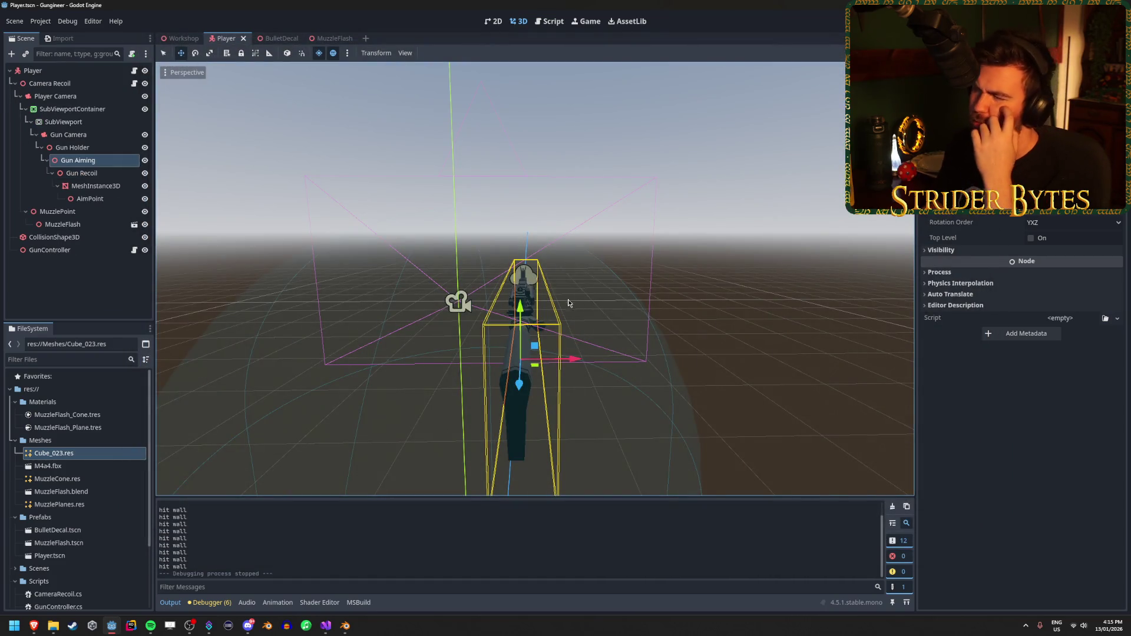
# Restore the zDistance Z argument on line 30 of GunController.cs.
pyautogui.hotkey('alt', 'Tab')
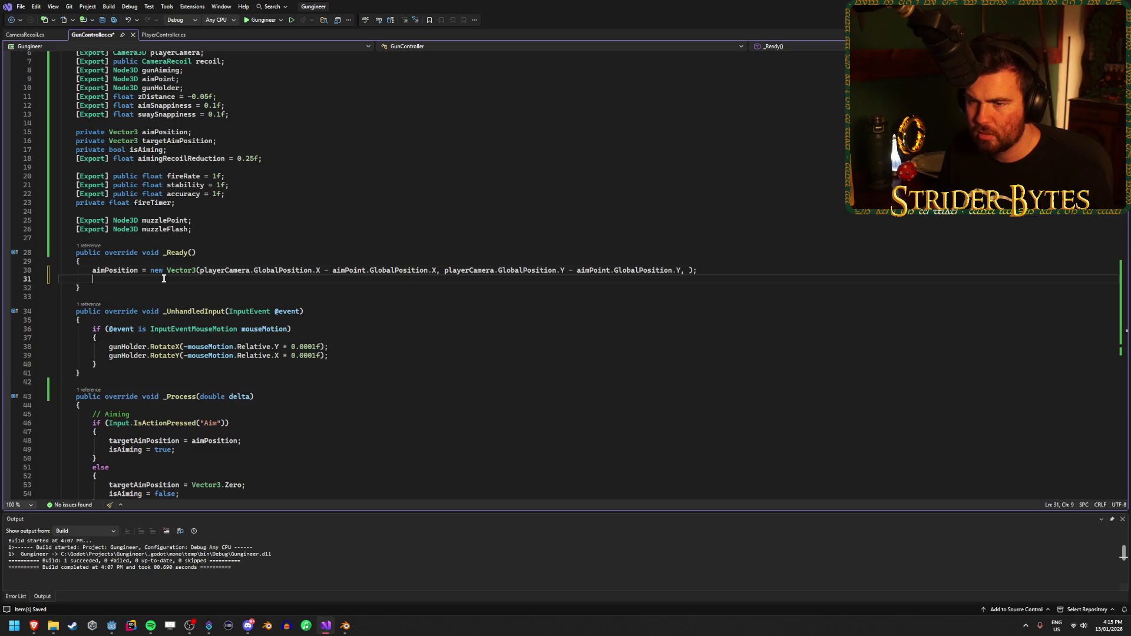
pyautogui.press('Tab')
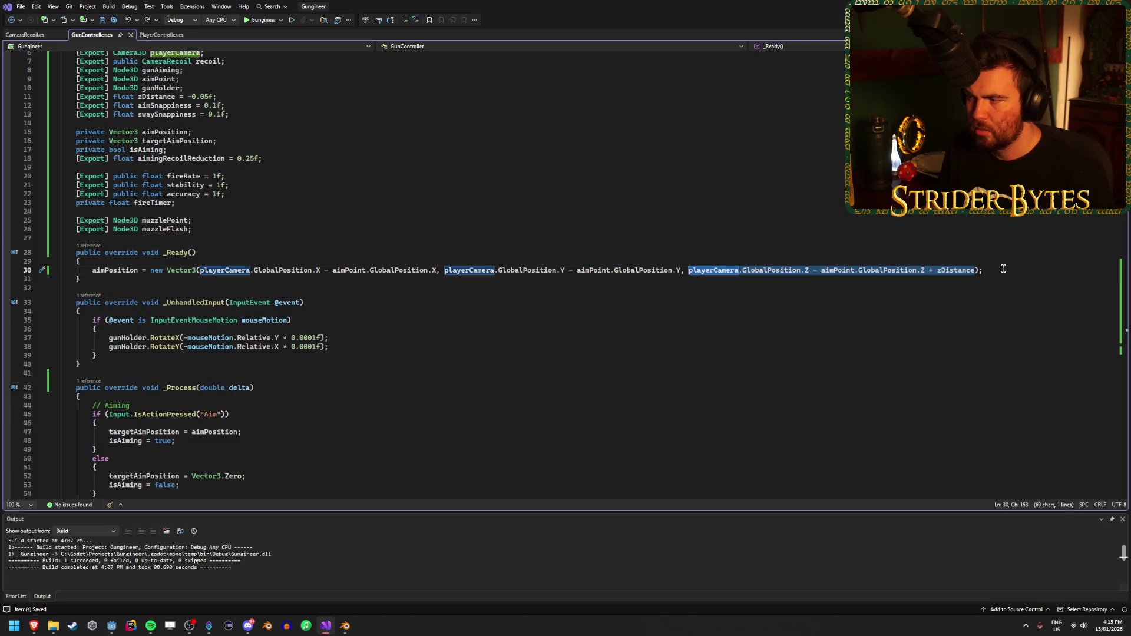
pyautogui.click(1004, 269)
pyautogui.click(112, 625)
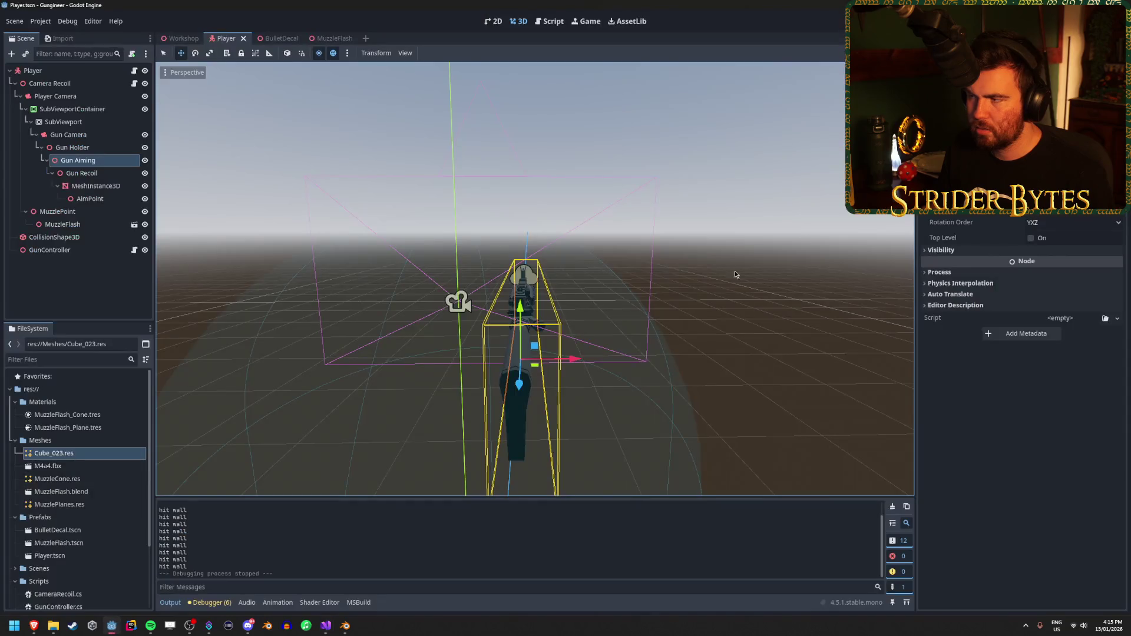
# Select the GunController node, change its Z Distance, run a brief playtest, then open GunController.cs.
pyautogui.click(50, 250)
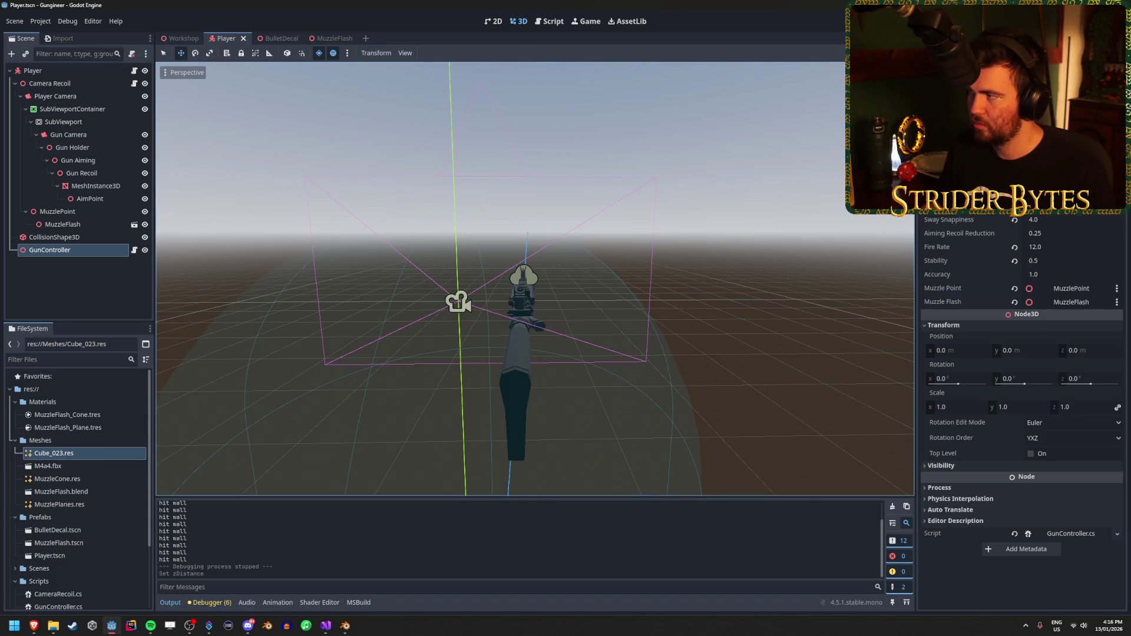
pyautogui.press('F5')
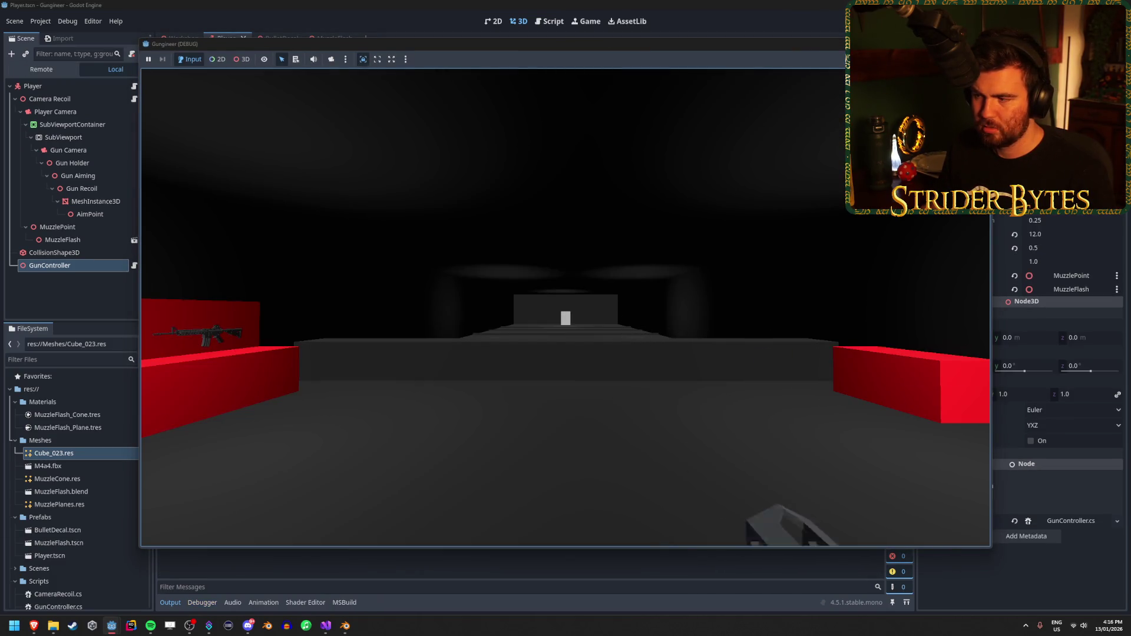
pyautogui.press('F8')
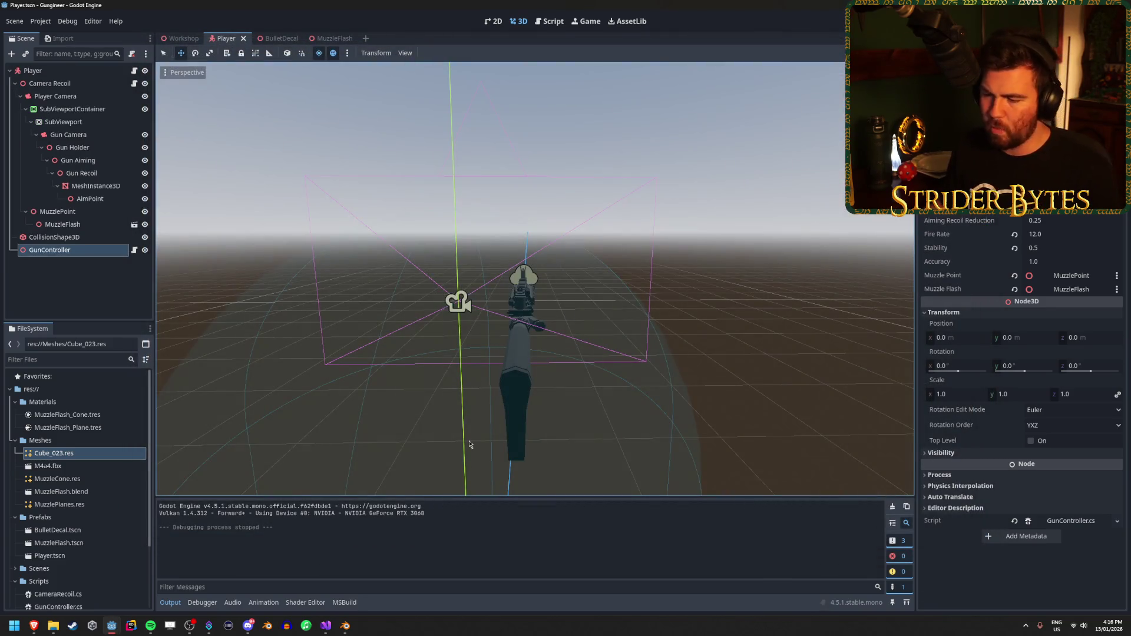
pyautogui.click(333, 631)
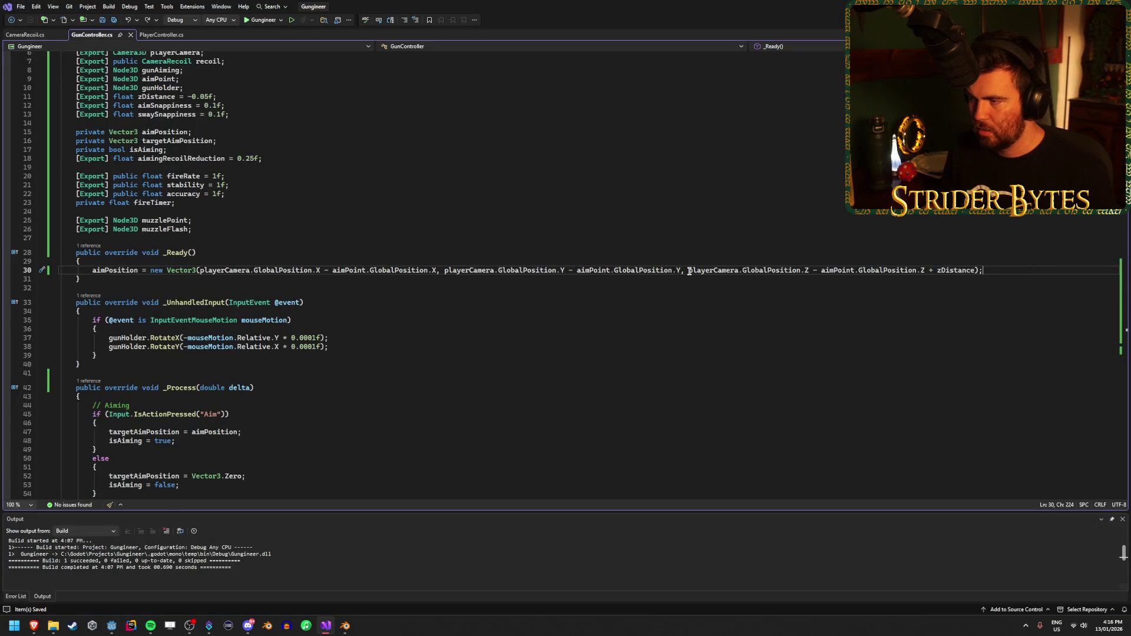
# Read the GlobalPosition Quick Info on line 30, then return to Godot.
pyautogui.moveTo(758, 272)
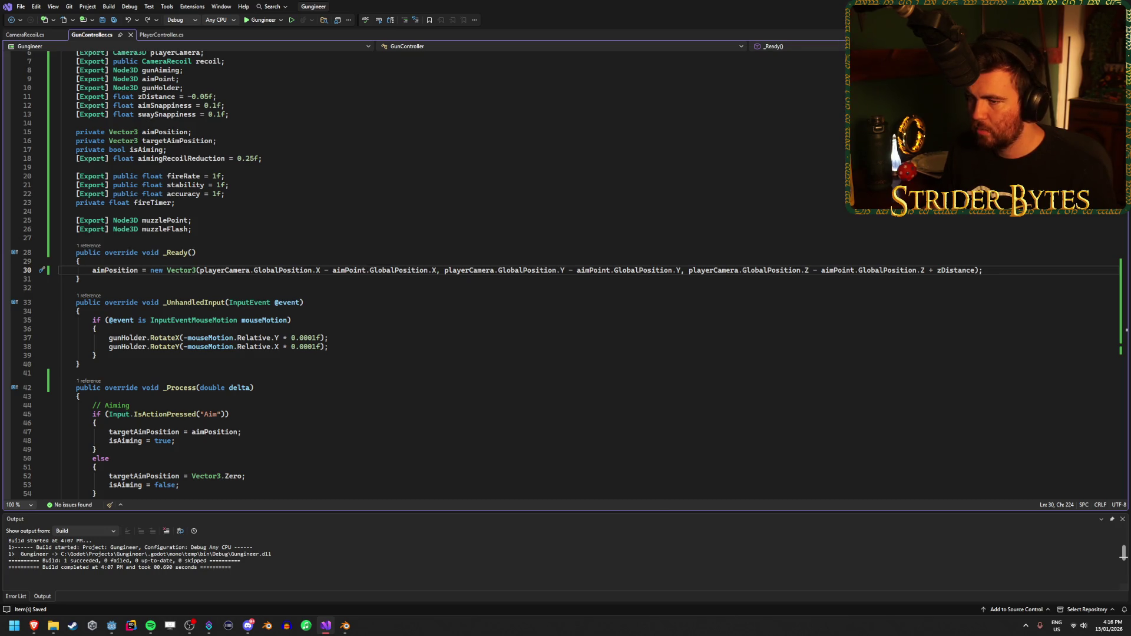
pyautogui.hotkey('alt', 'Tab')
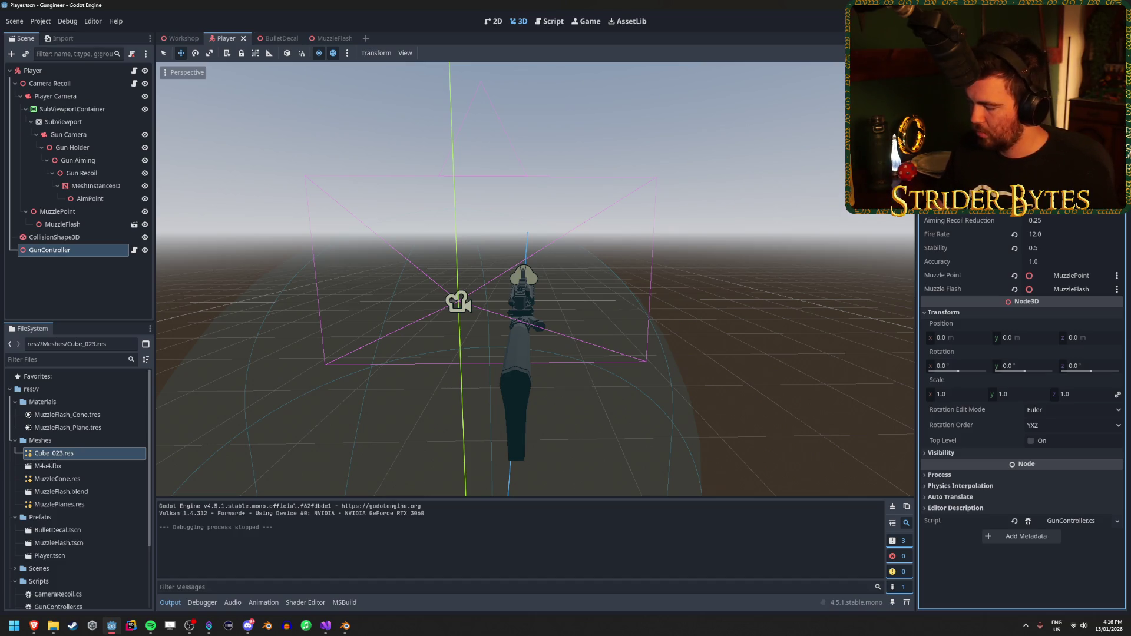
# Confirm the new zDistance value, run a quick playtest, and glance at GunController.cs.
pyautogui.press('Return')
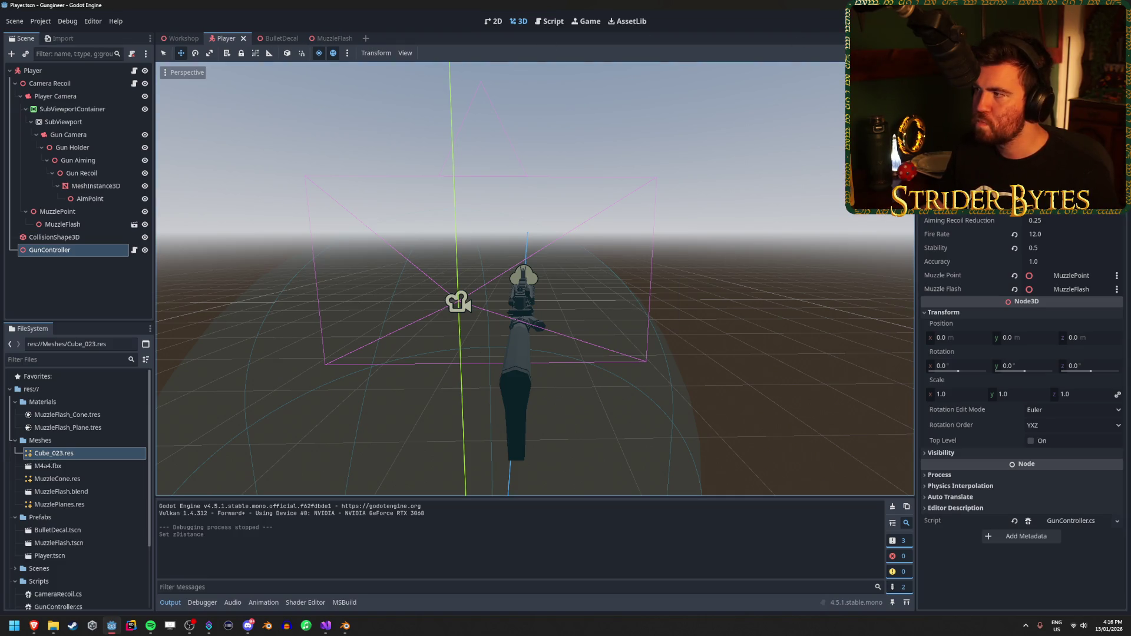
pyautogui.press('F5')
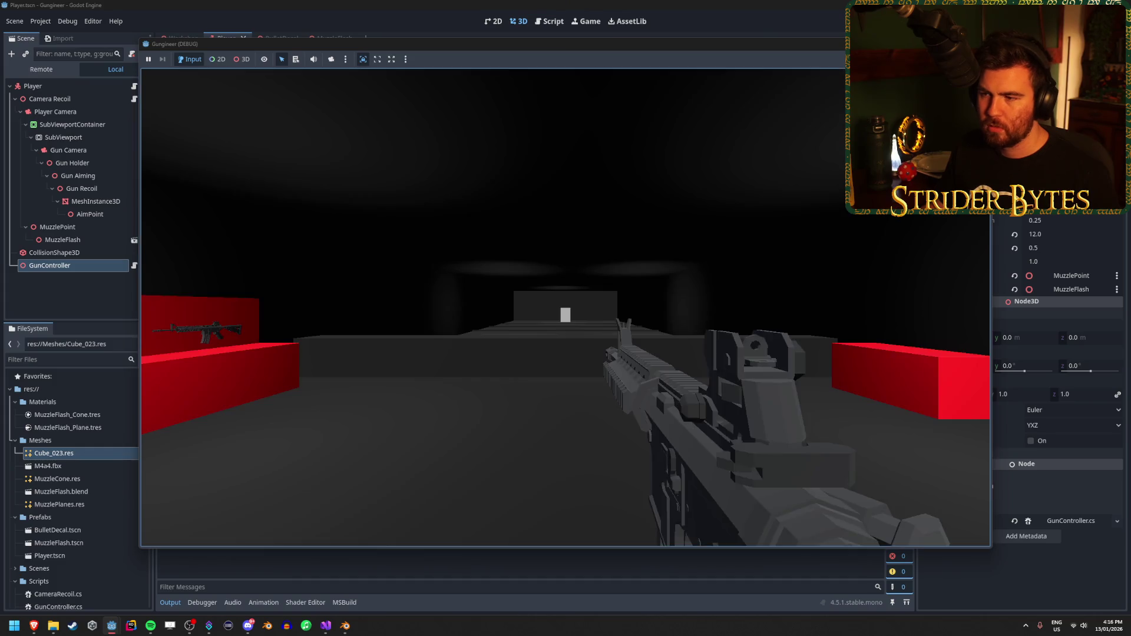
pyautogui.press('F8')
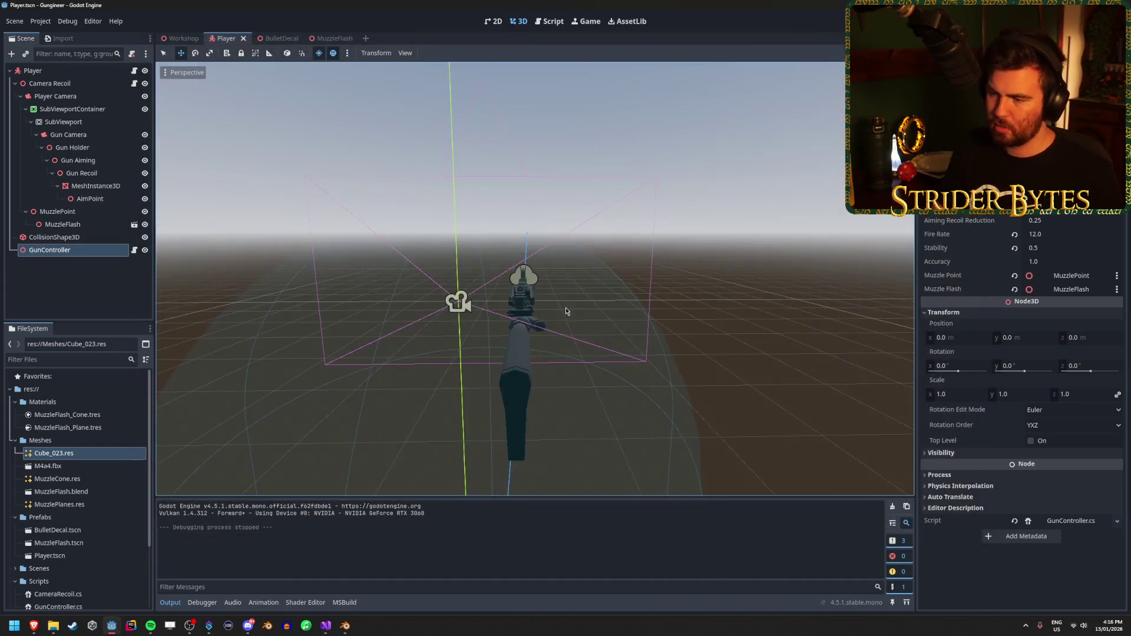
pyautogui.hotkey('ctrl', 'a')
pyautogui.press('Escape')
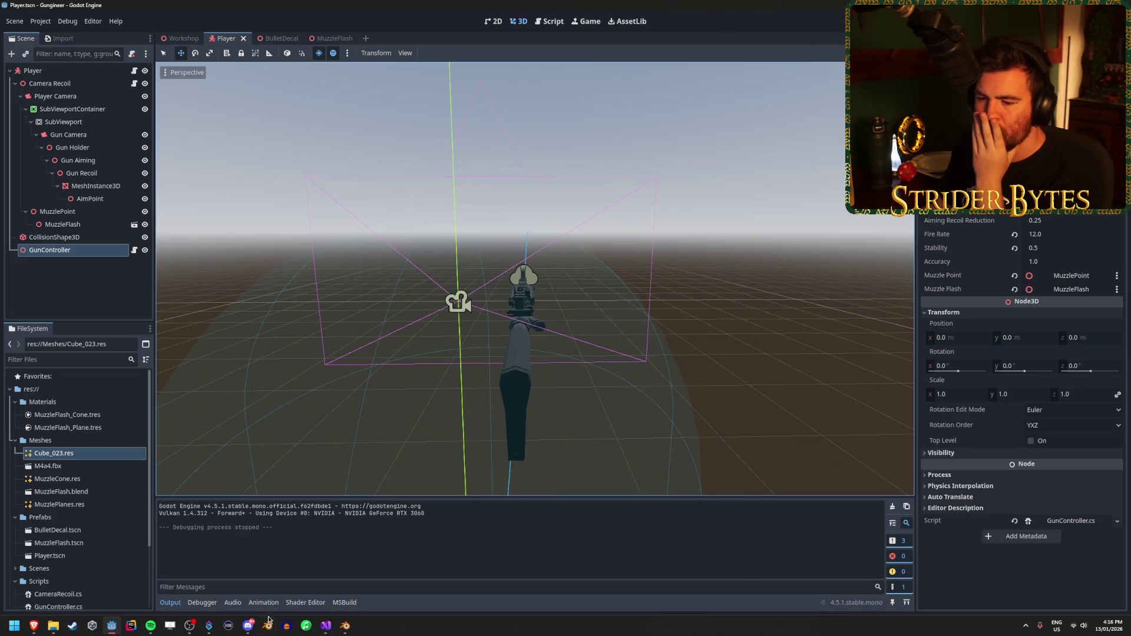
pyautogui.click(324, 627)
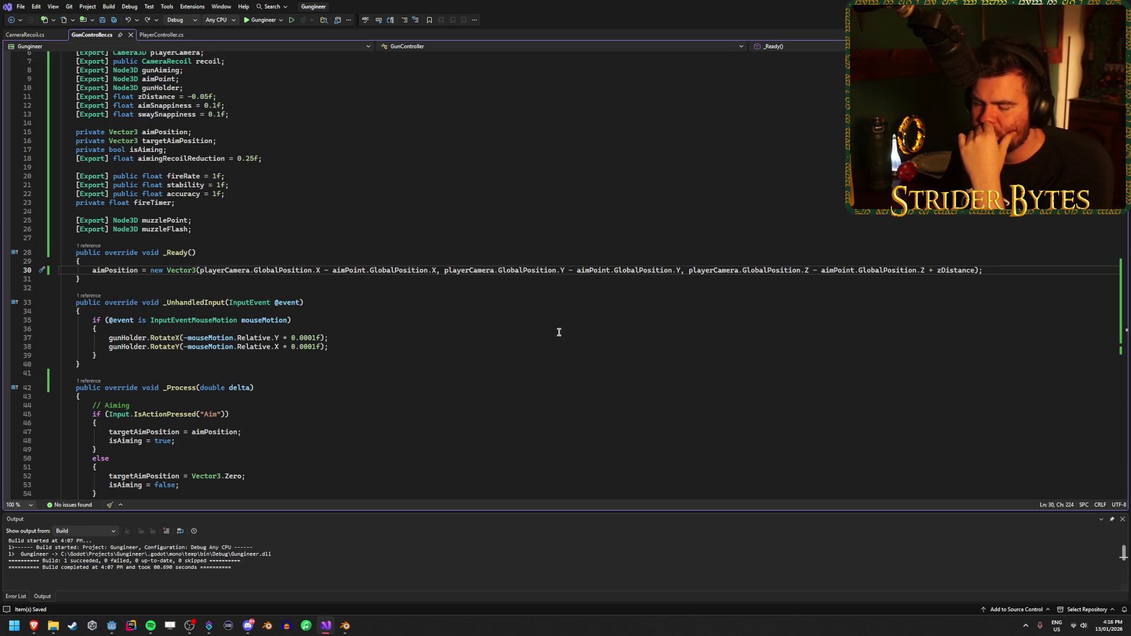
pyautogui.click(112, 625)
# Compare the Player's facing between the Workshop and Player scenes.
pyautogui.click(183, 39)
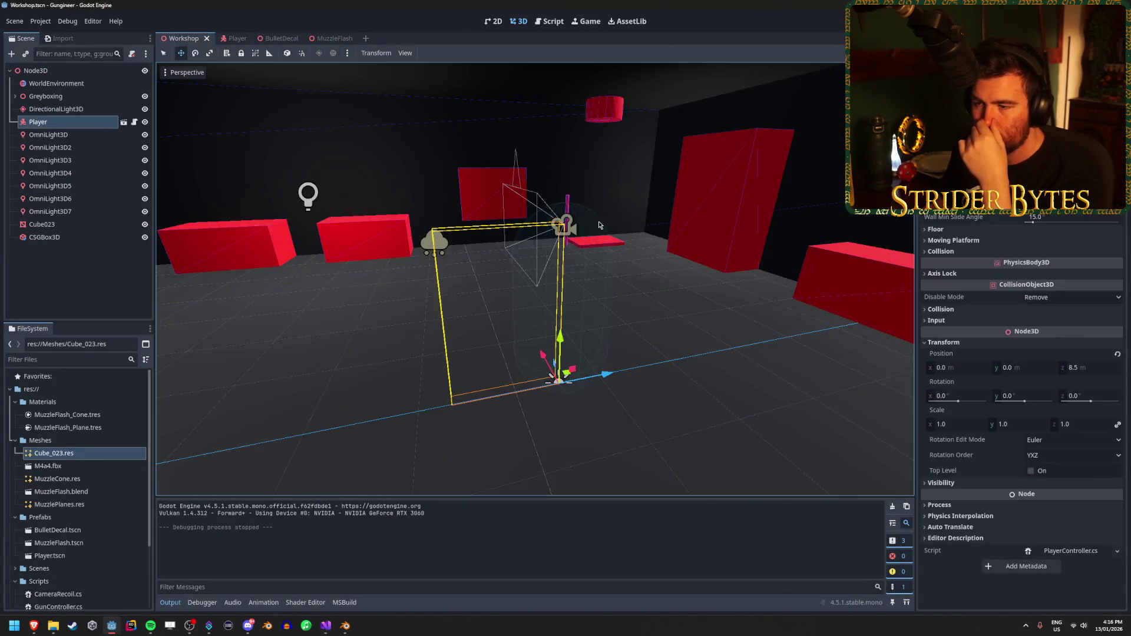
pyautogui.moveTo(601, 391); pyautogui.dragTo(598, 398)
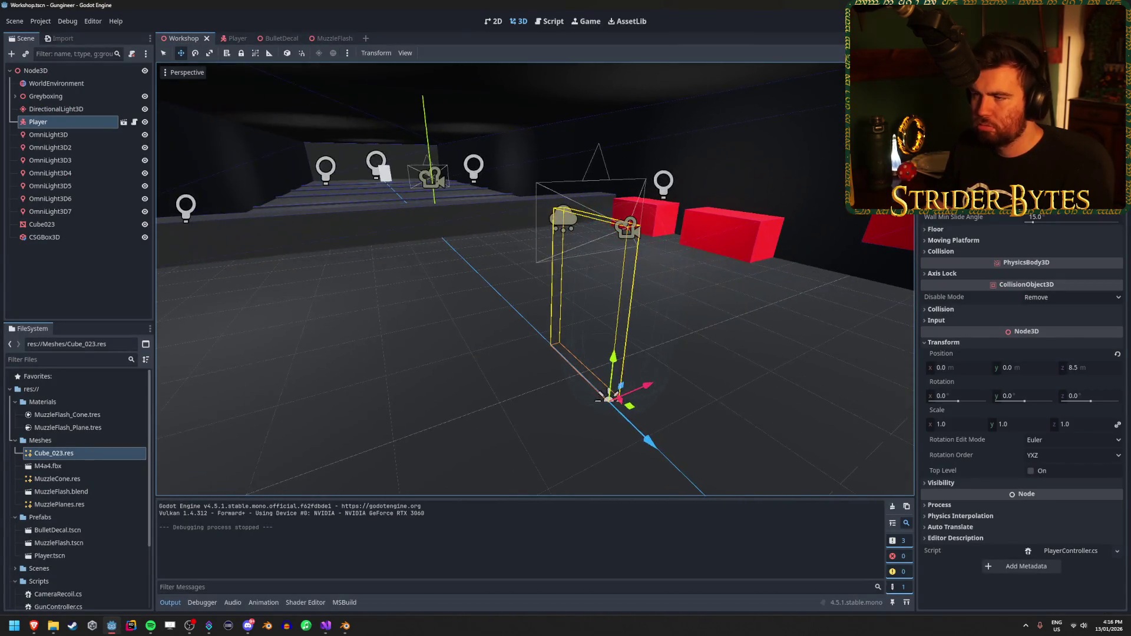
pyautogui.click(233, 39)
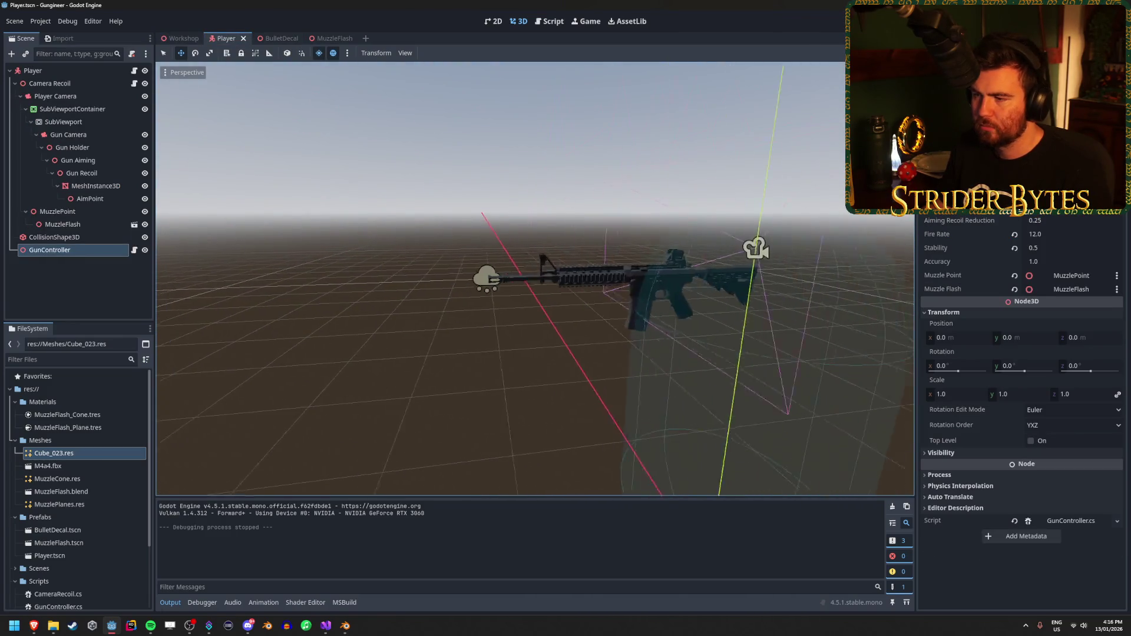
pyautogui.click(184, 38)
# Rotate the Player 180° around Y in the Workshop scene and save it.
pyautogui.press('e')
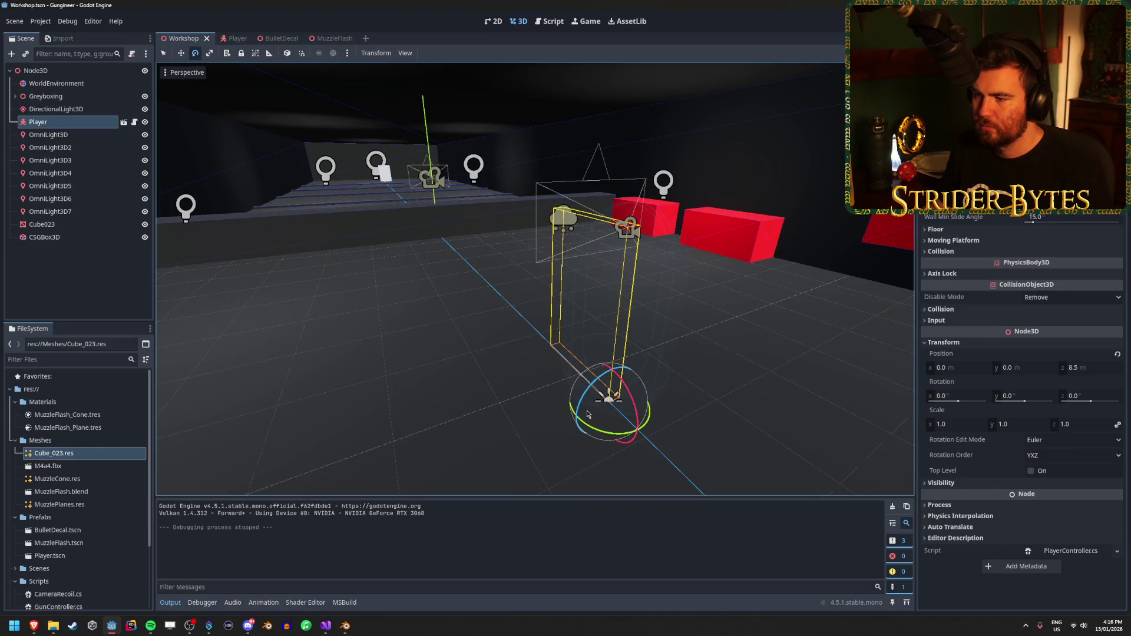
pyautogui.moveTo(581, 433)
pyautogui.mouseDown()
pyautogui.moveTo(798, 371)
pyautogui.moveTo(712, 281)
pyautogui.mouseUp()
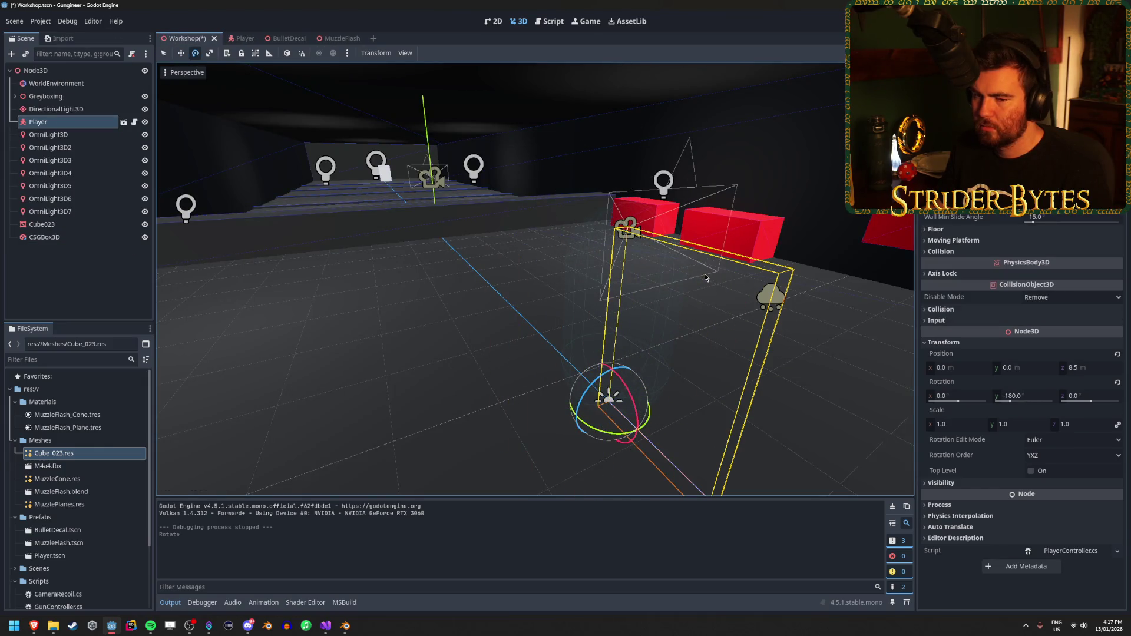
pyautogui.moveTo(831, 159); pyautogui.dragTo(427, 360)
pyautogui.moveTo(315, 174)
pyautogui.mouseDown()
pyautogui.moveTo(412, 147)
pyautogui.moveTo(330, 95)
pyautogui.mouseUp()
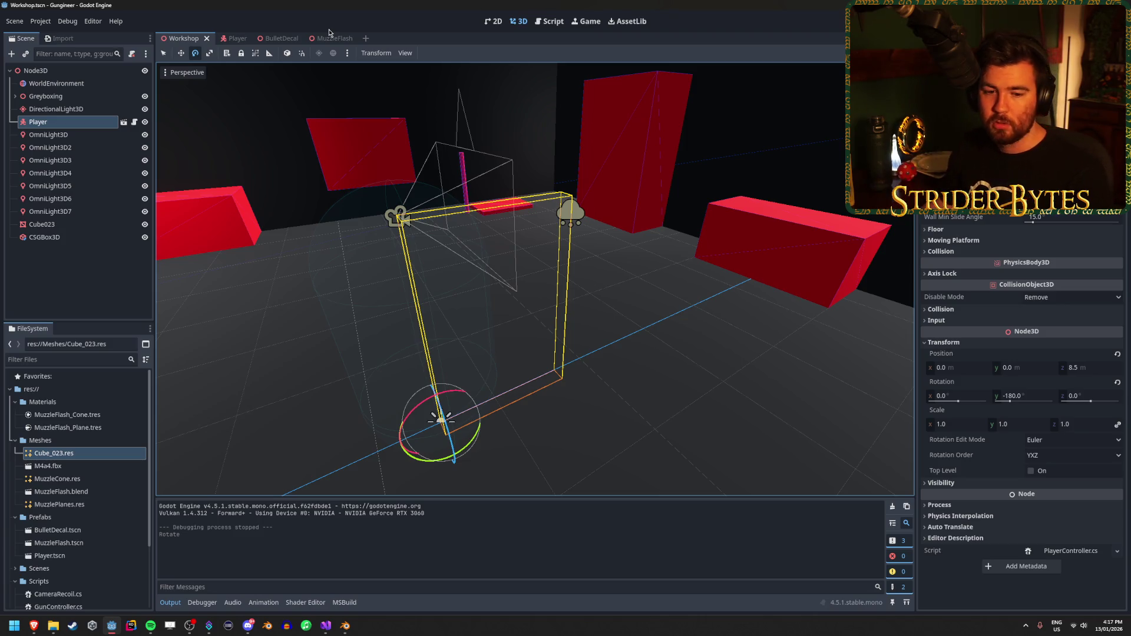
pyautogui.hotkey('ctrl', 's')
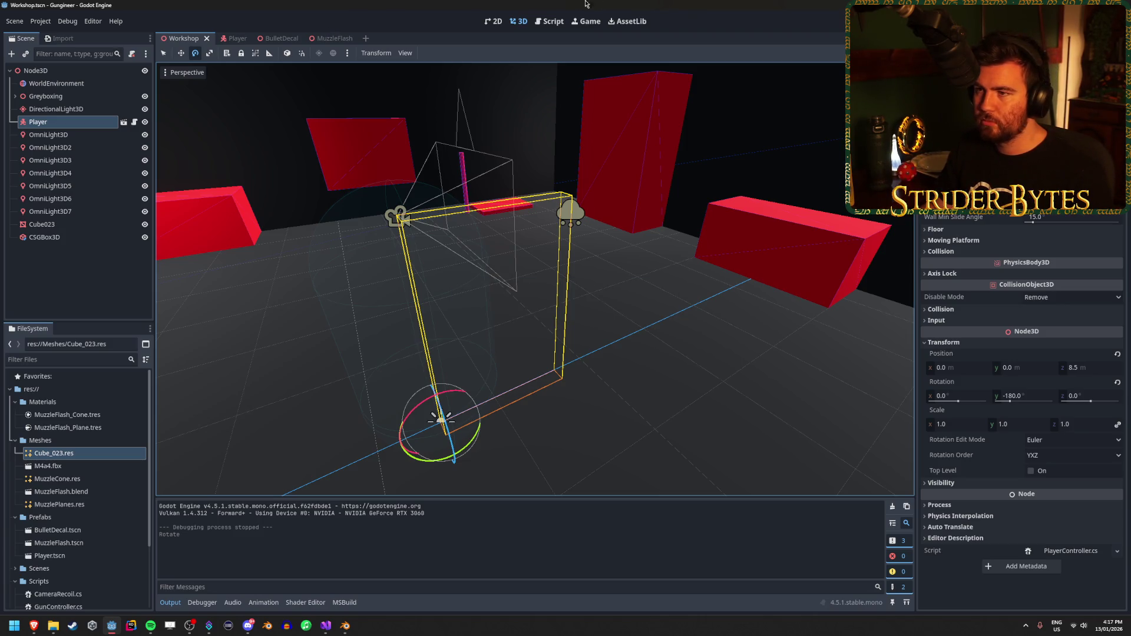
pyautogui.click(239, 39)
# Trial-move Gun Aiming along X, undo it, and bring up GunController.cs.
pyautogui.click(94, 164)
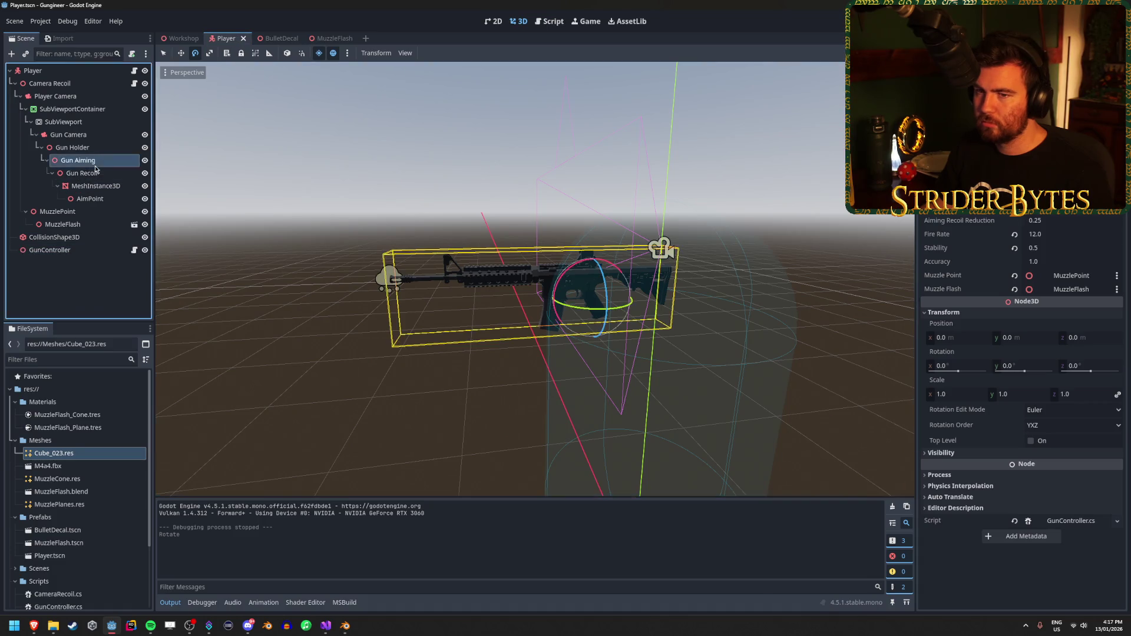
pyautogui.press('w')
pyautogui.moveTo(638, 301); pyautogui.dragTo(677, 302)
pyautogui.hotkey('ctrl', 'z')
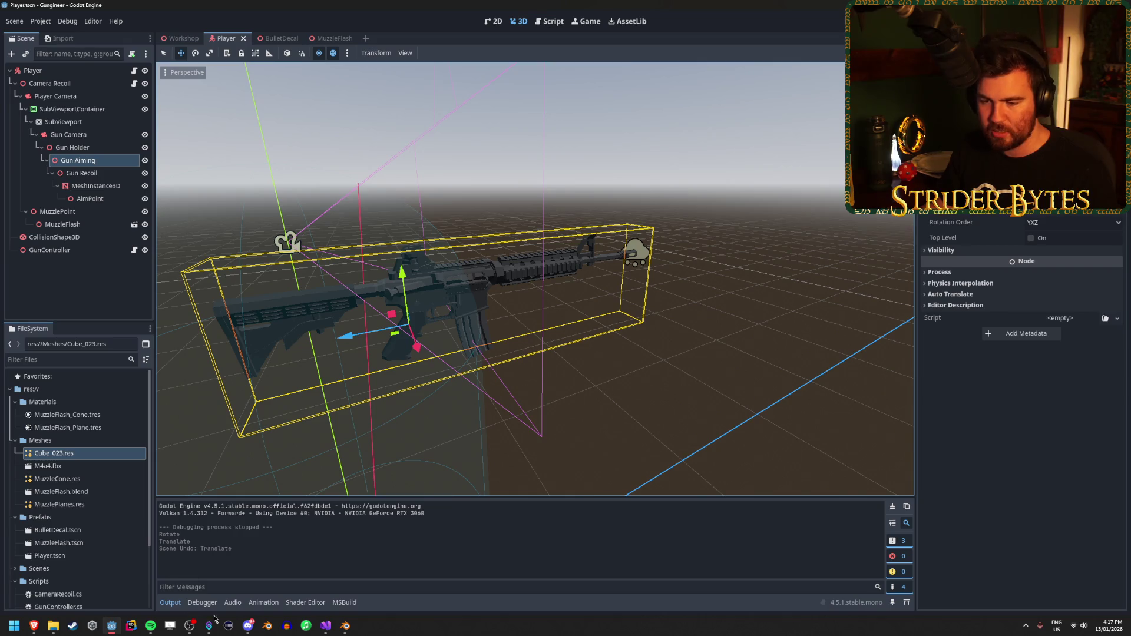
pyautogui.click(326, 627)
# Inspect the _Process lerp toward aimPosition or Vector3.Zero on lines 52–56.
pyautogui.scroll(-8, 181, 354)
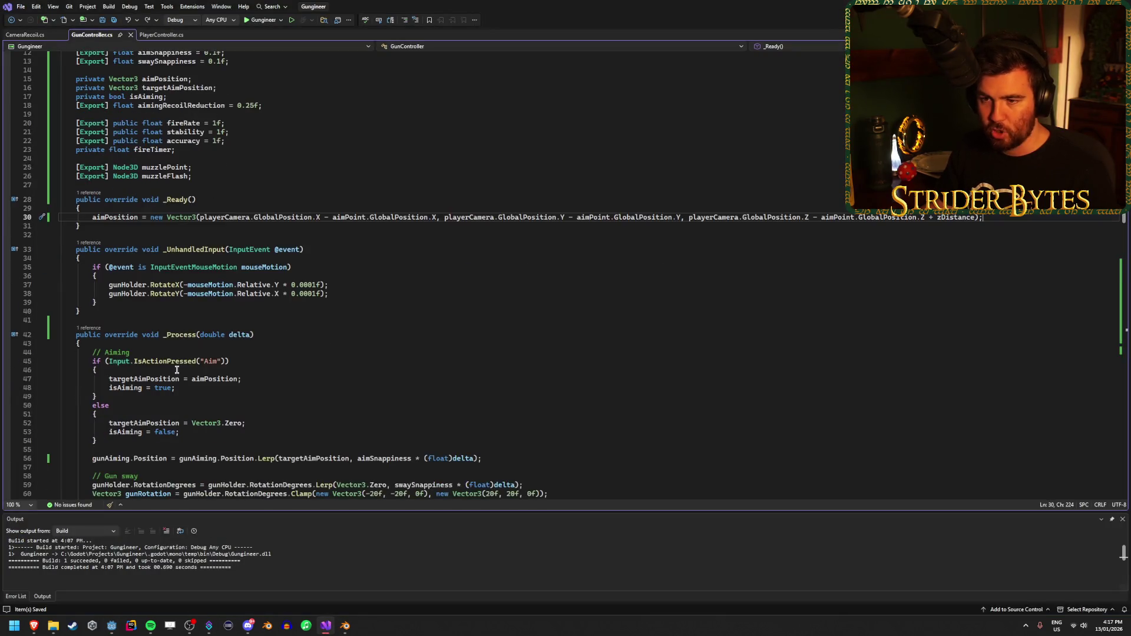
pyautogui.scroll(-3, 215, 399)
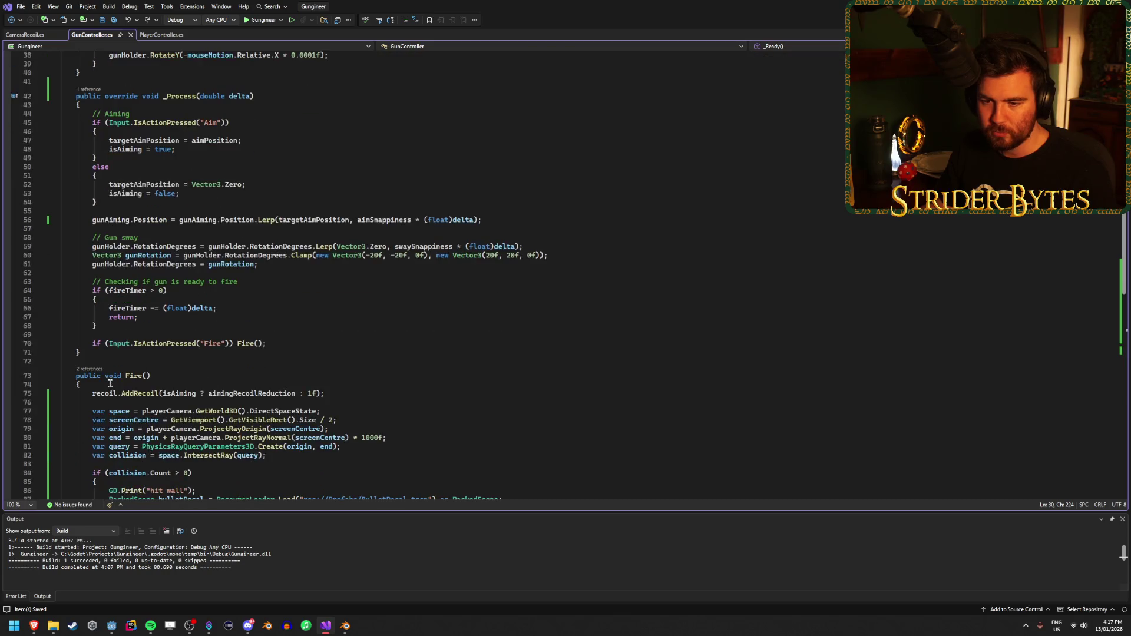
pyautogui.scroll(5, 201, 377)
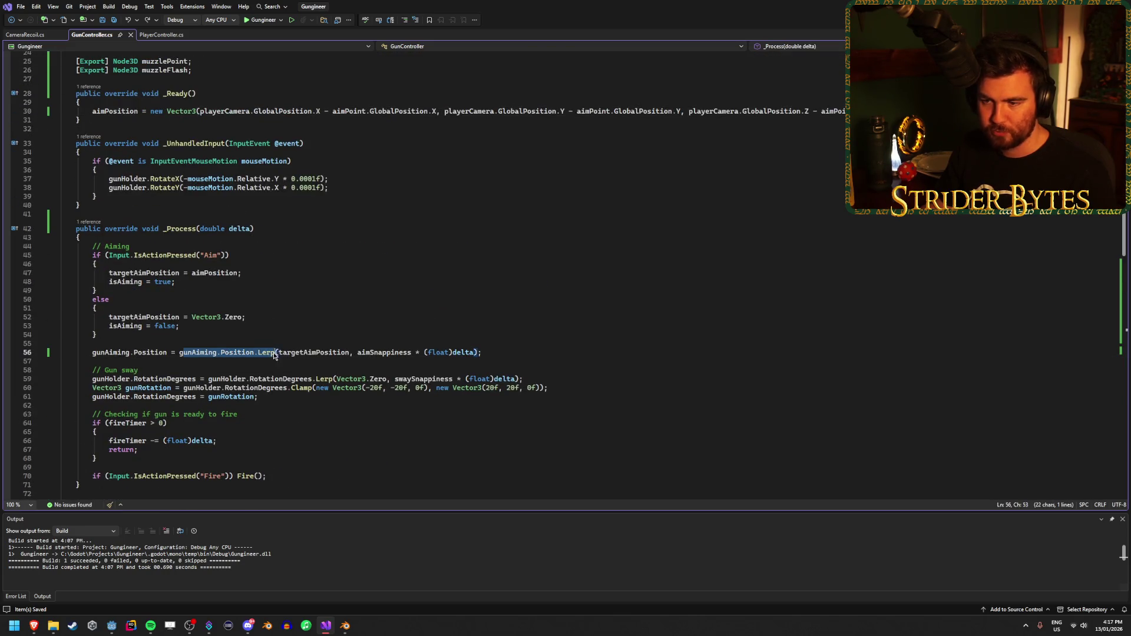
pyautogui.click(301, 353)
pyautogui.click(256, 320)
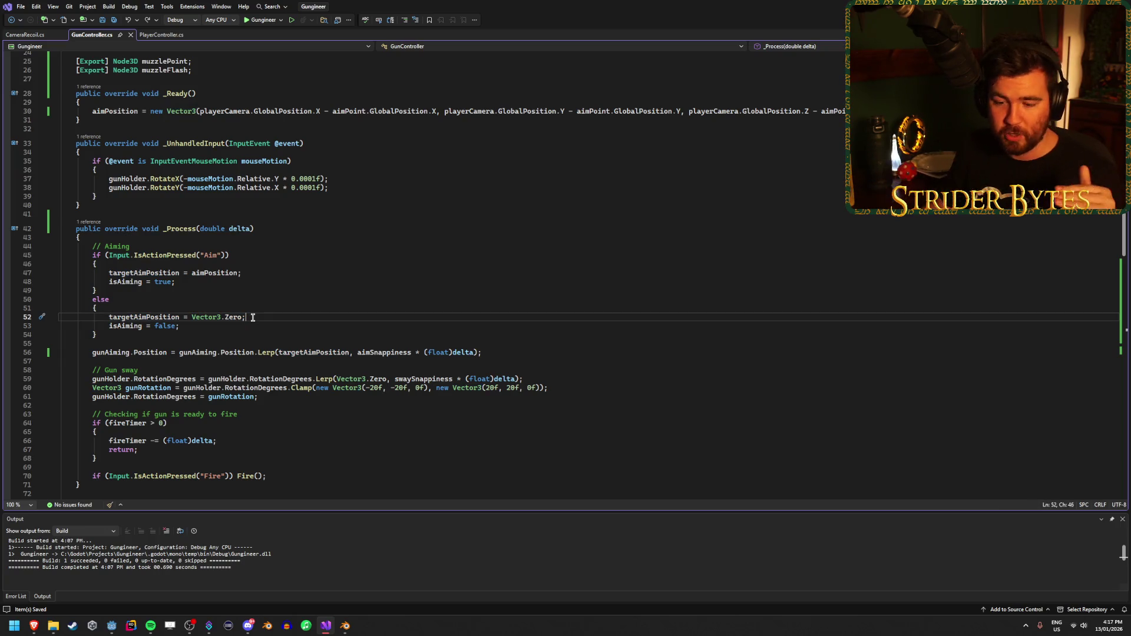
pyautogui.click(112, 627)
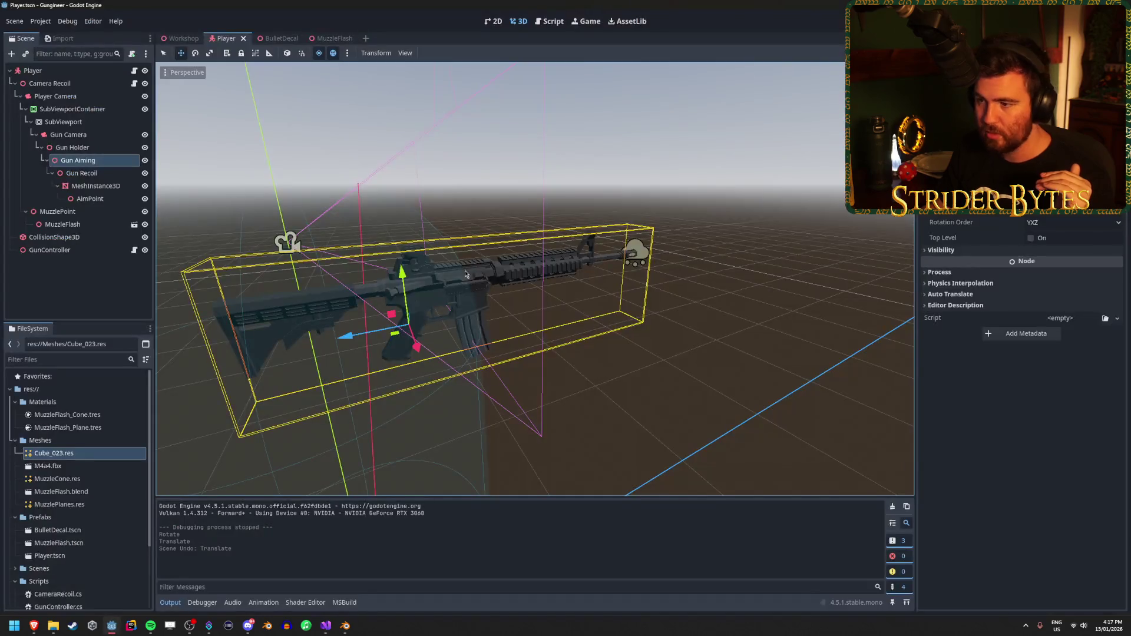
pyautogui.moveTo(412, 295); pyautogui.dragTo(443, 277)
pyautogui.moveTo(540, 310); pyautogui.dragTo(432, 322)
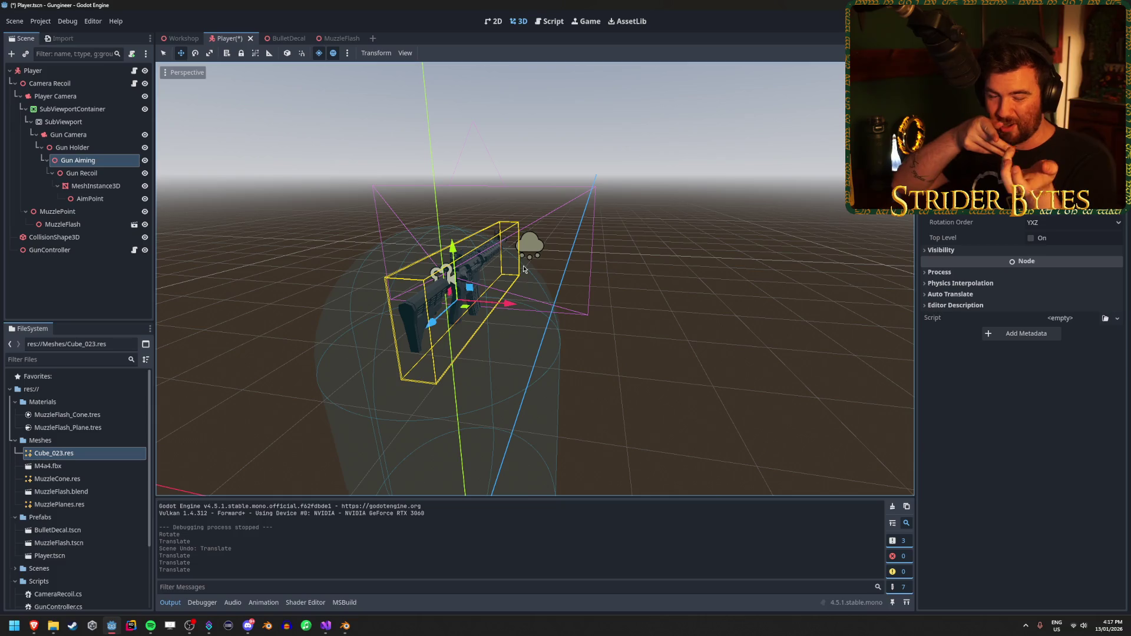
pyautogui.click(104, 123)
pyautogui.click(98, 164)
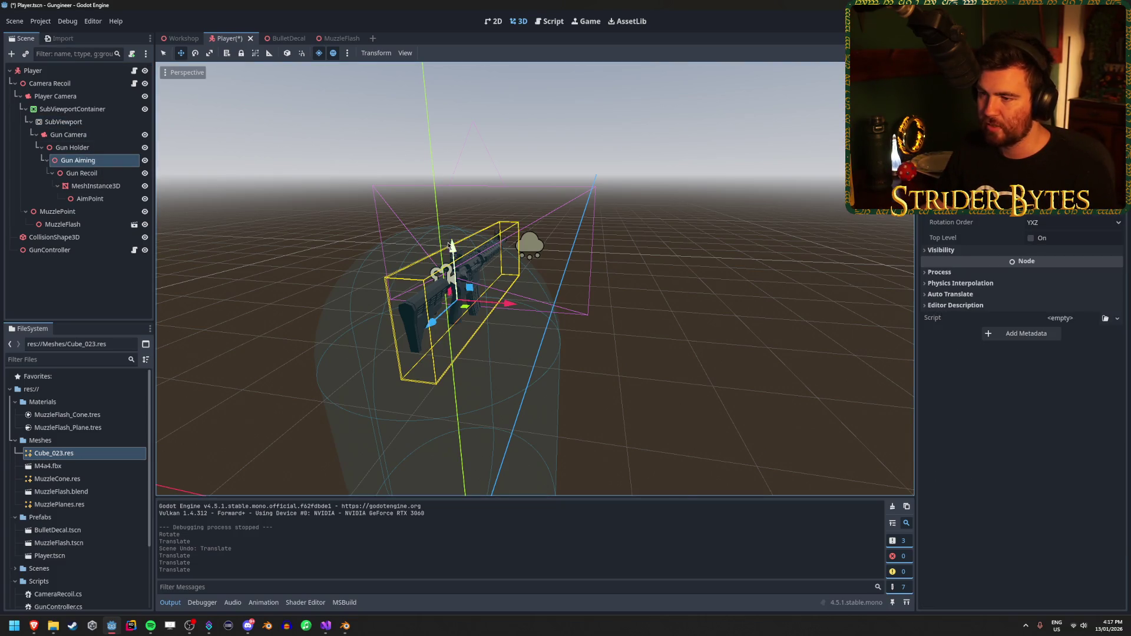
pyautogui.moveTo(451, 247); pyautogui.dragTo(452, 255)
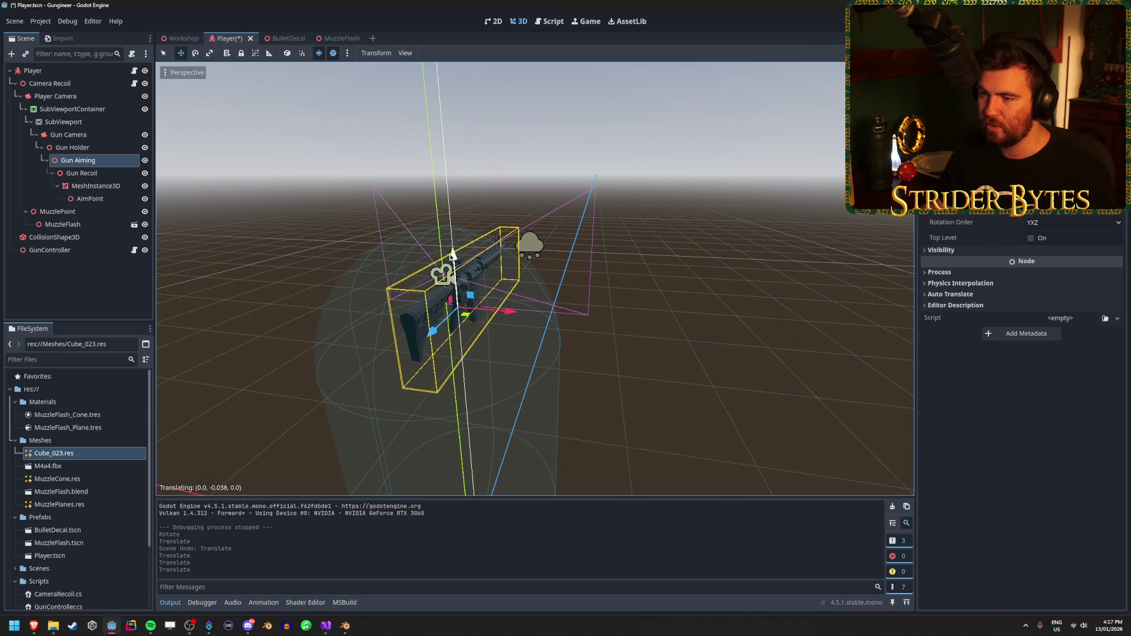
pyautogui.click(96, 198)
pyautogui.click(89, 122)
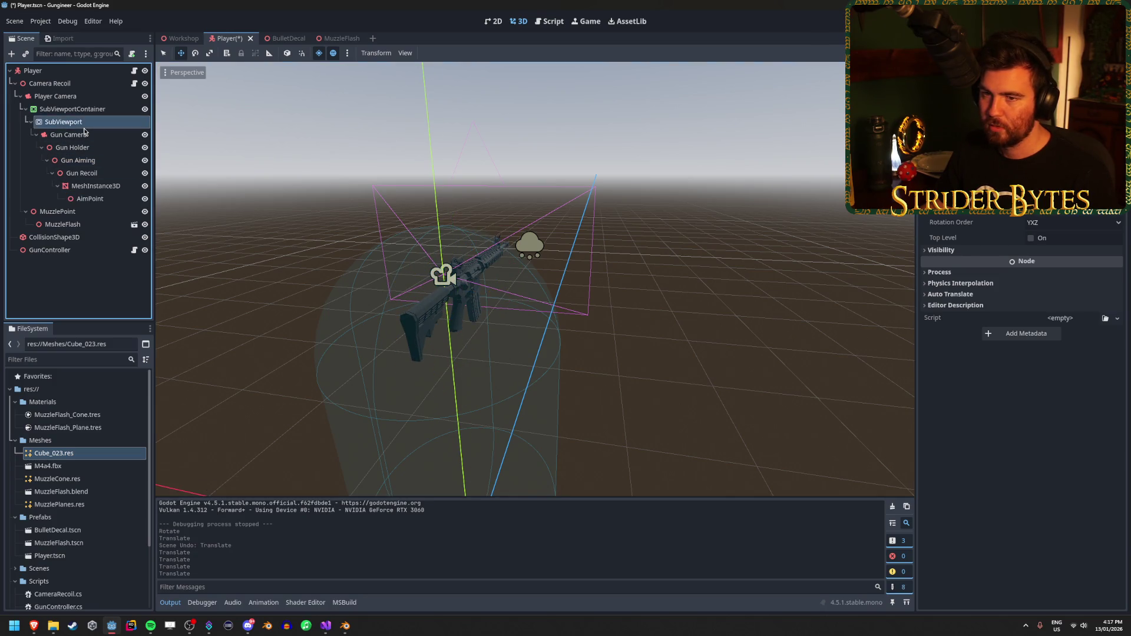
pyautogui.click(100, 174)
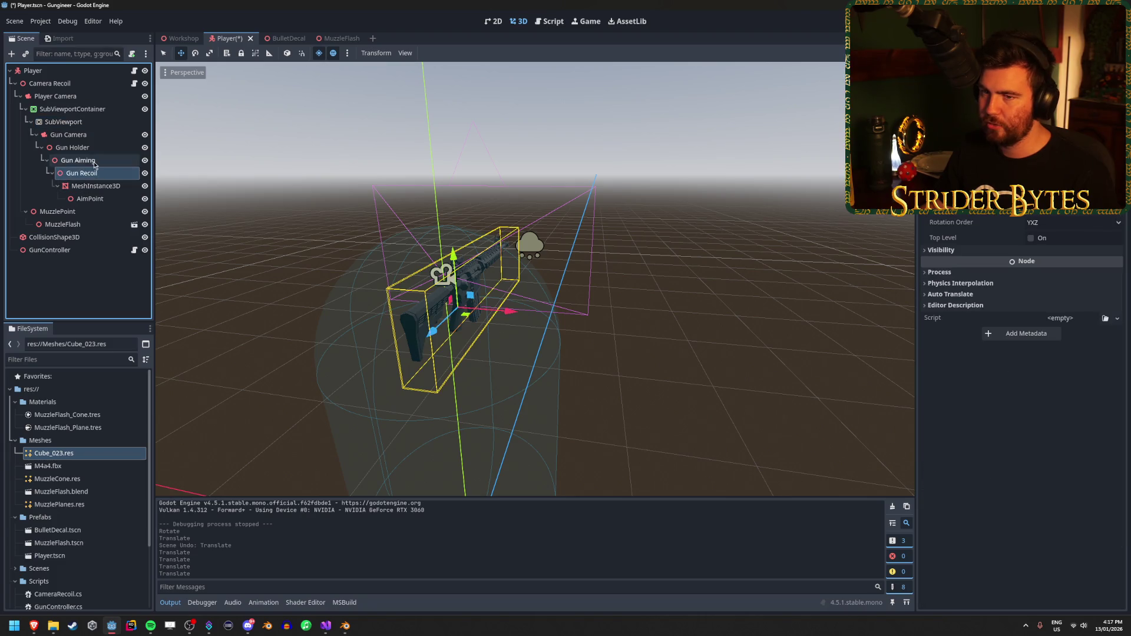
pyautogui.click(94, 162)
pyautogui.press('Return')
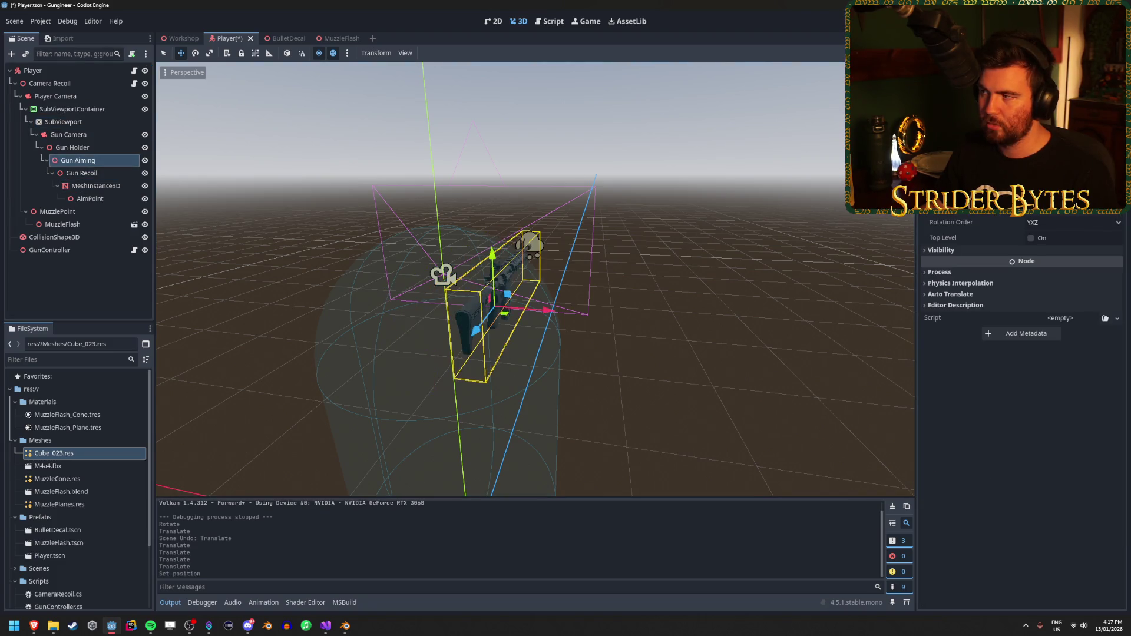
pyautogui.hotkey('ctrl', 's')
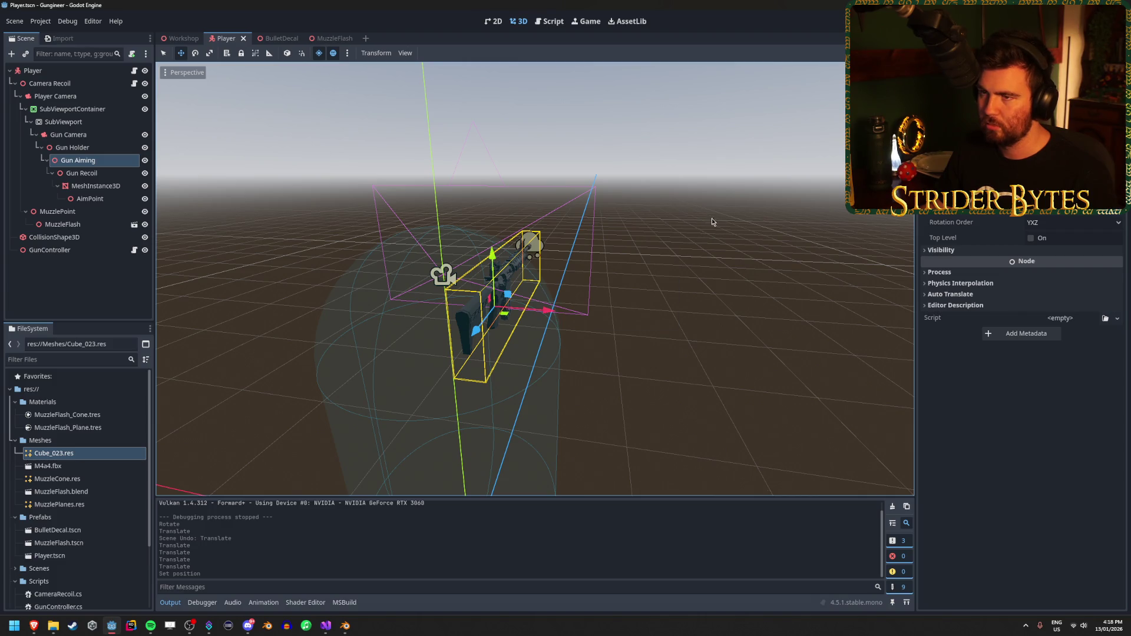
pyautogui.click(64, 250)
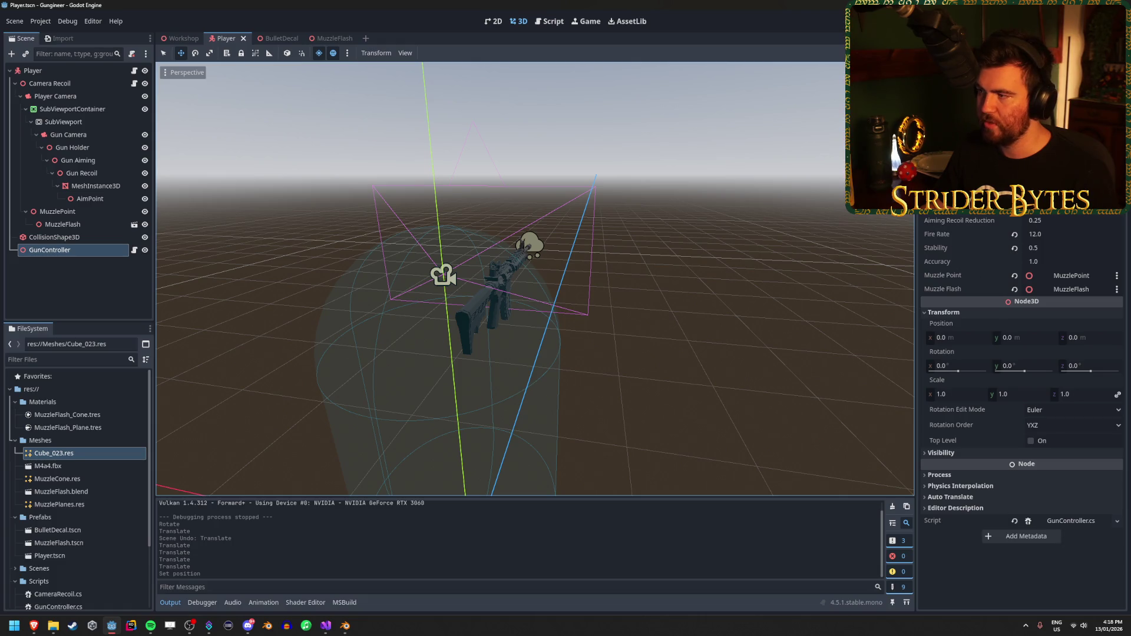
pyautogui.click(1022, 572)
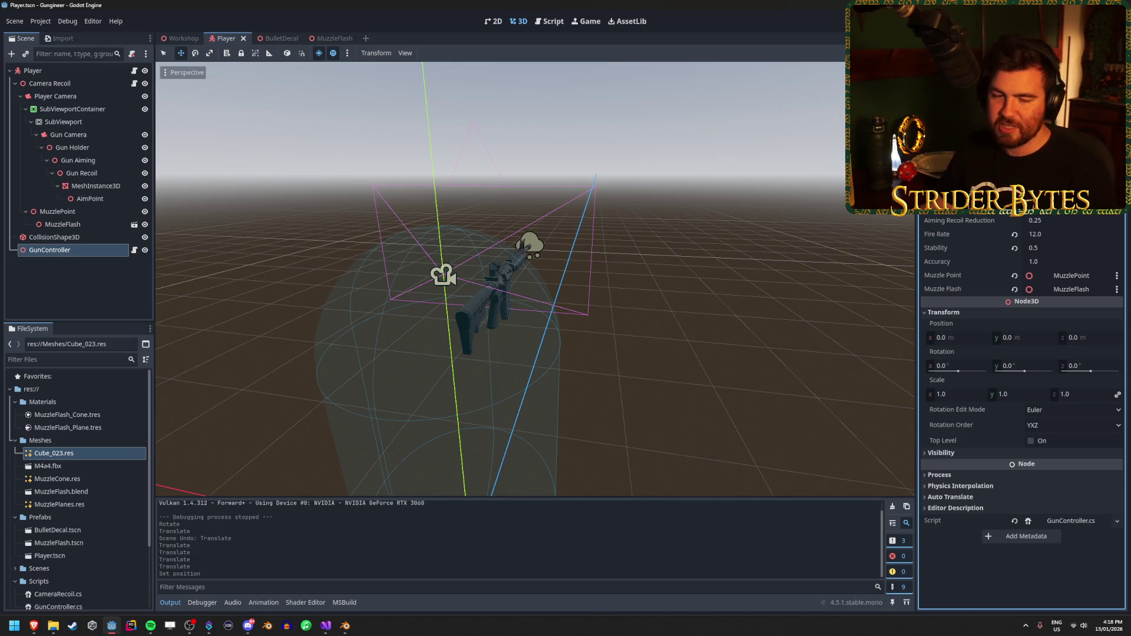
# Delete the camera and aim point Z terms on line 30, leaving Z as zDistance alone.
pyautogui.click(326, 625)
pyautogui.scroll(5, 784, 241)
pyautogui.moveTo(985, 242); pyautogui.dragTo(905, 243)
pyautogui.scroll(1, 1002, 267)
pyautogui.click(1003, 268)
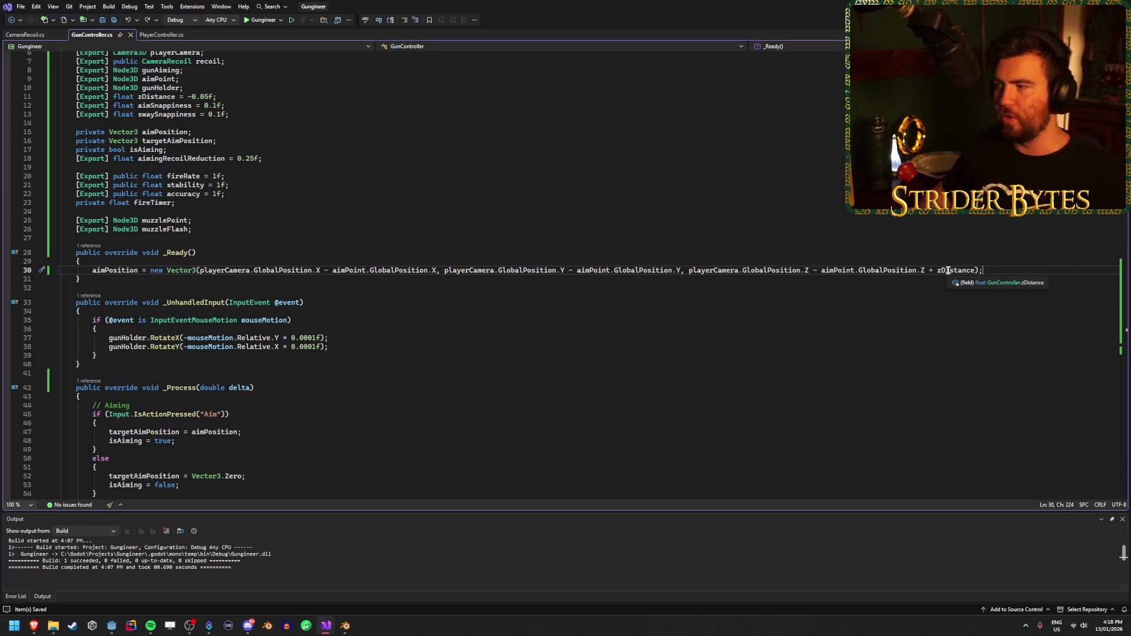
pyautogui.moveTo(937, 270)
pyautogui.mouseDown()
pyautogui.moveTo(615, 272)
pyautogui.moveTo(688, 274)
pyautogui.mouseUp()
pyautogui.press('BackSpace')
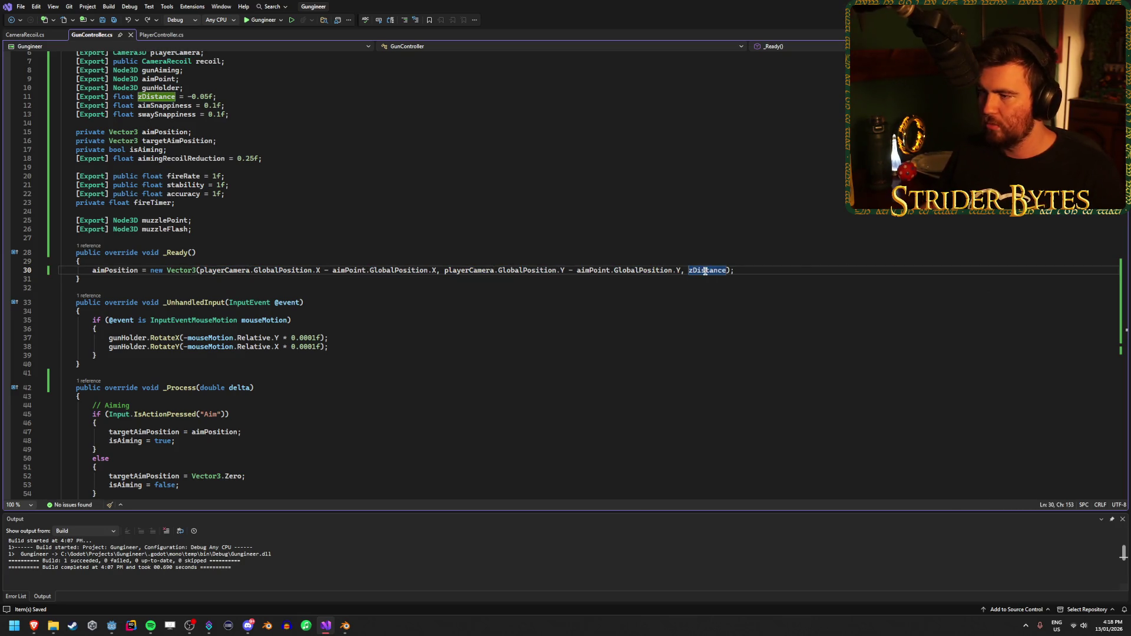
pyautogui.click(781, 270)
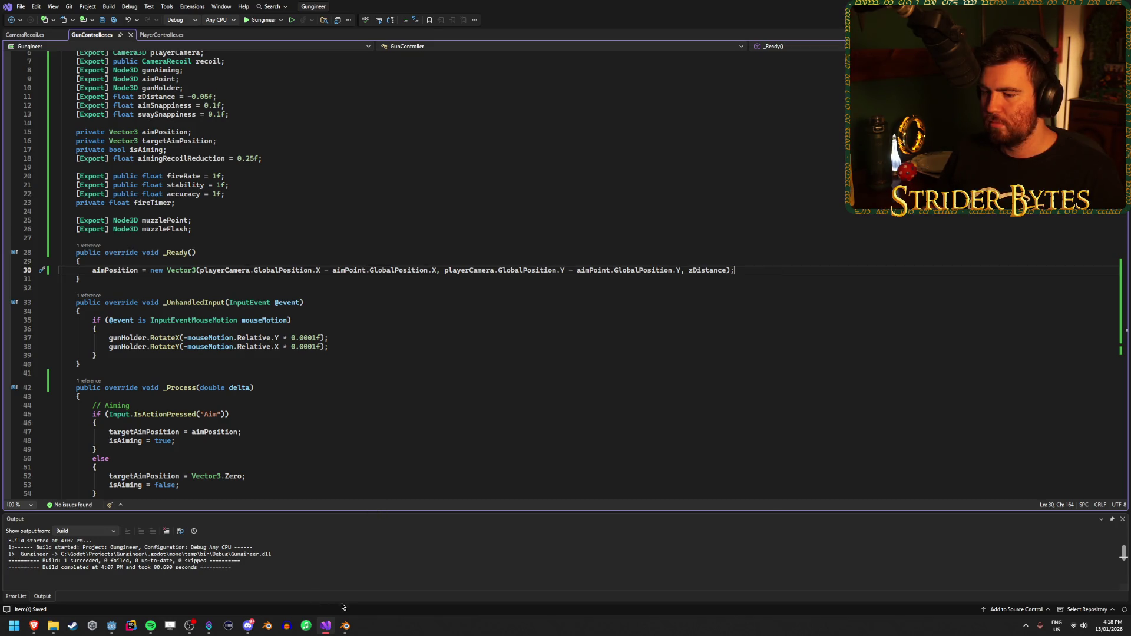
pyautogui.moveTo(346, 626)
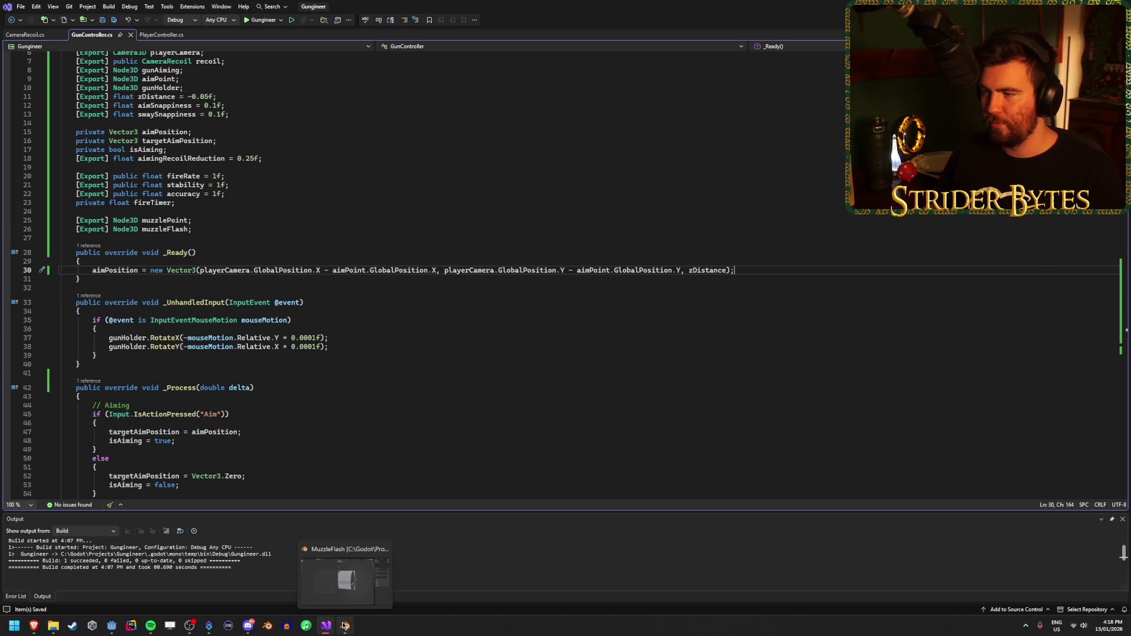
pyautogui.click(112, 626)
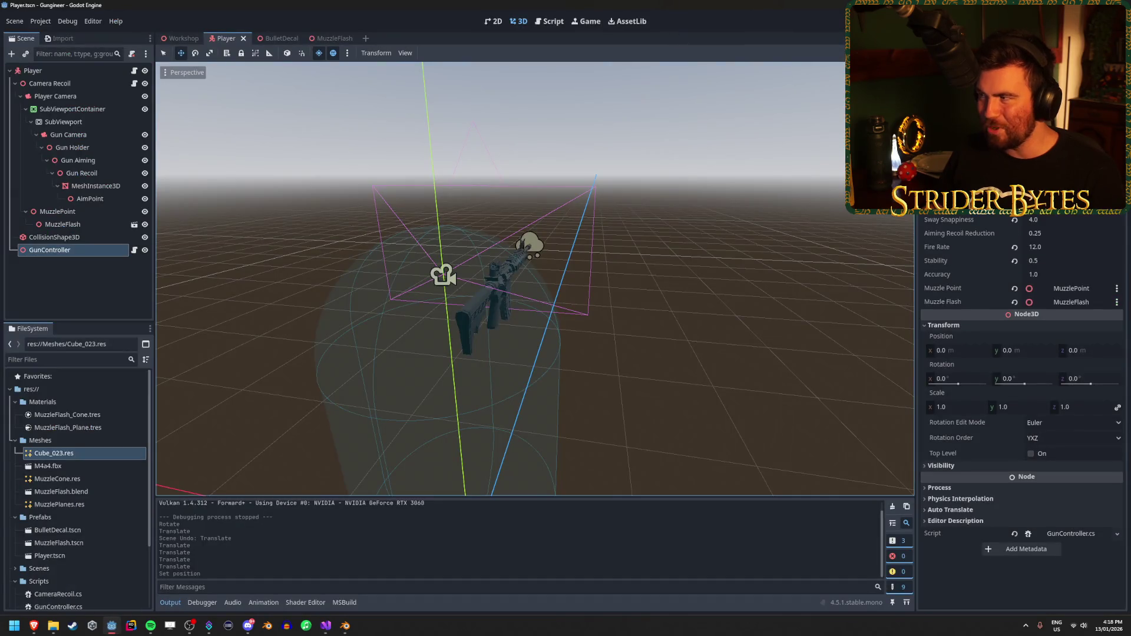
# Run three quick playtests, saving a changed zDistance between runs to test aiming.
pyautogui.press('F5')
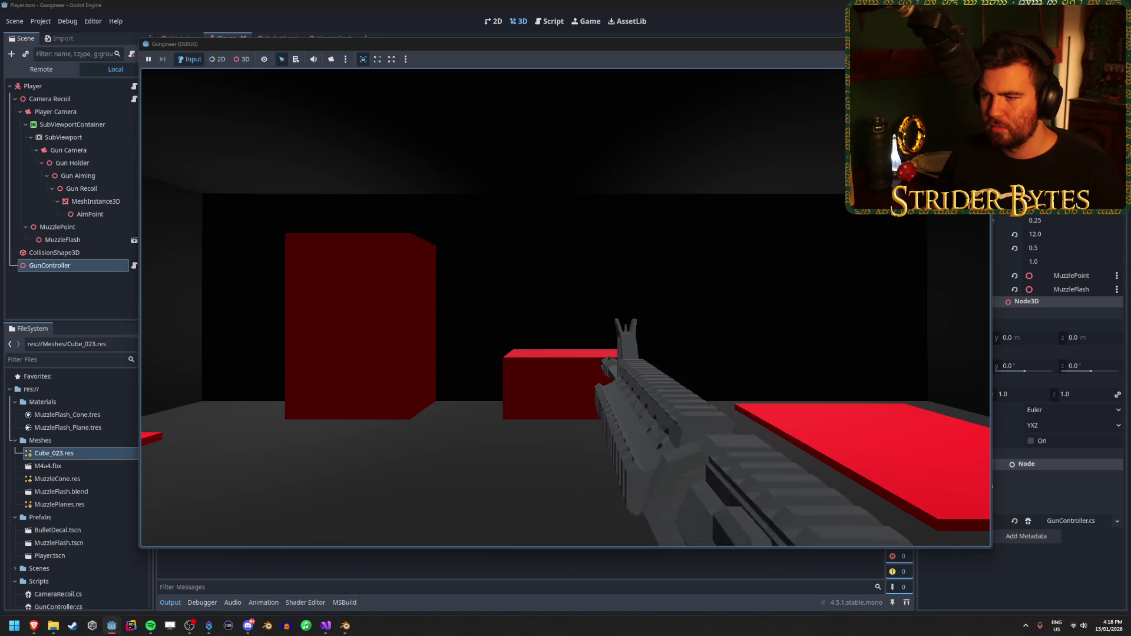
pyautogui.press('F8')
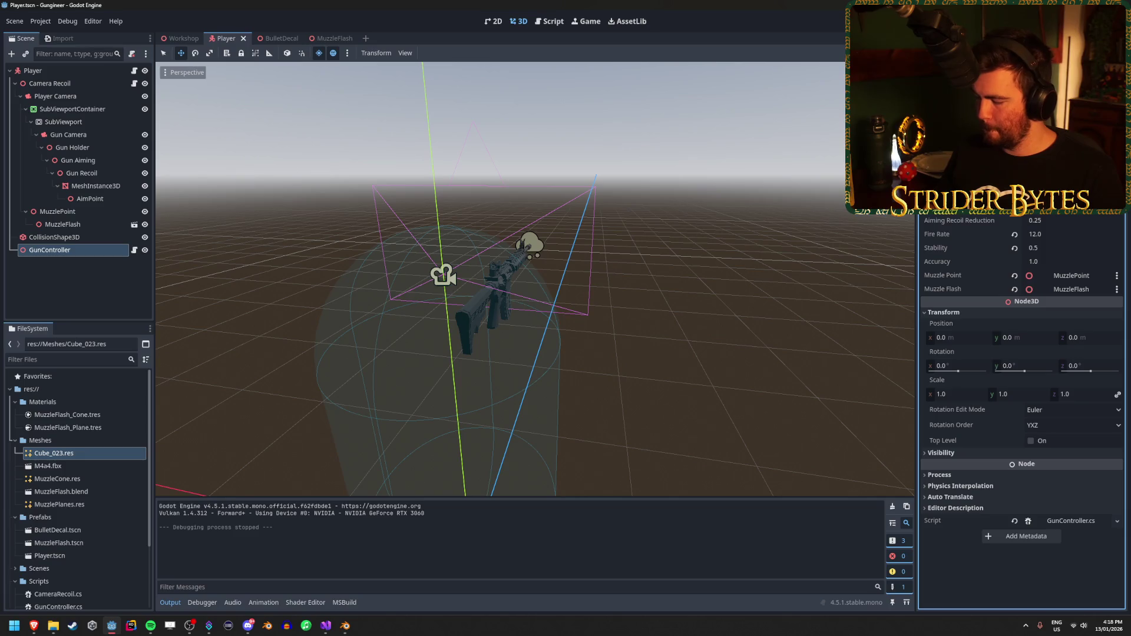
pyautogui.hotkey('ctrl', 's')
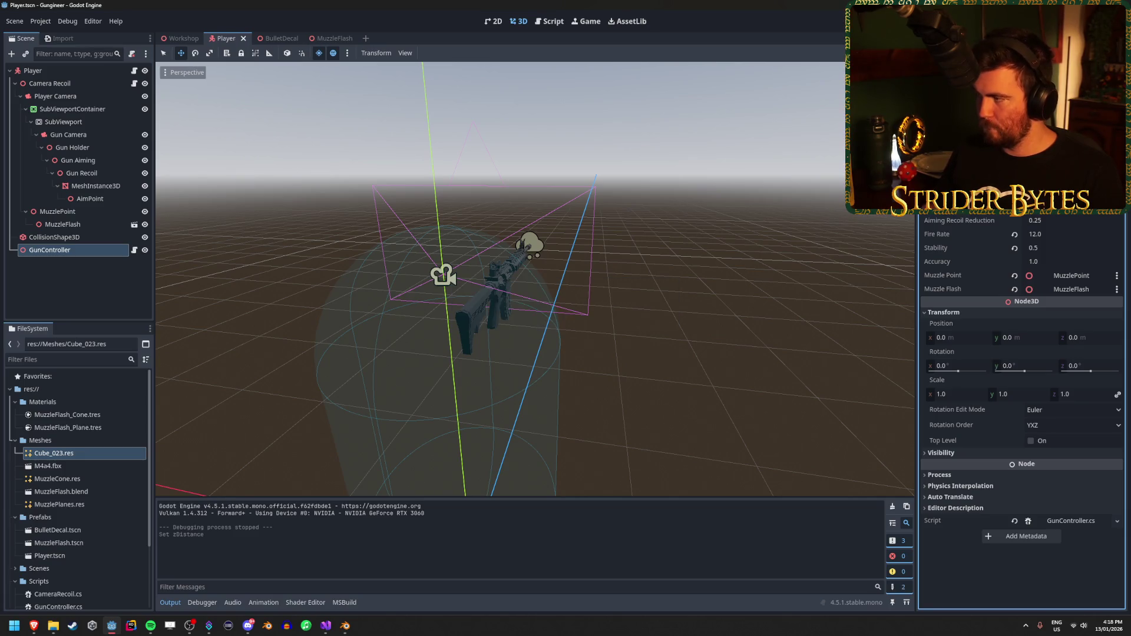
pyautogui.press('F5')
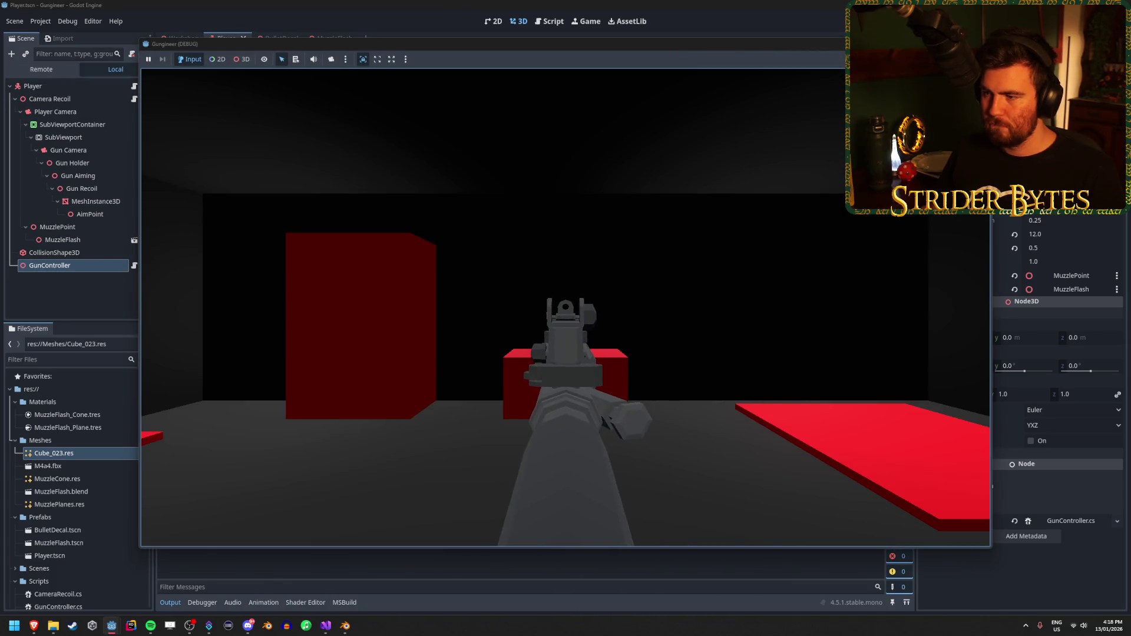
pyautogui.press('F8')
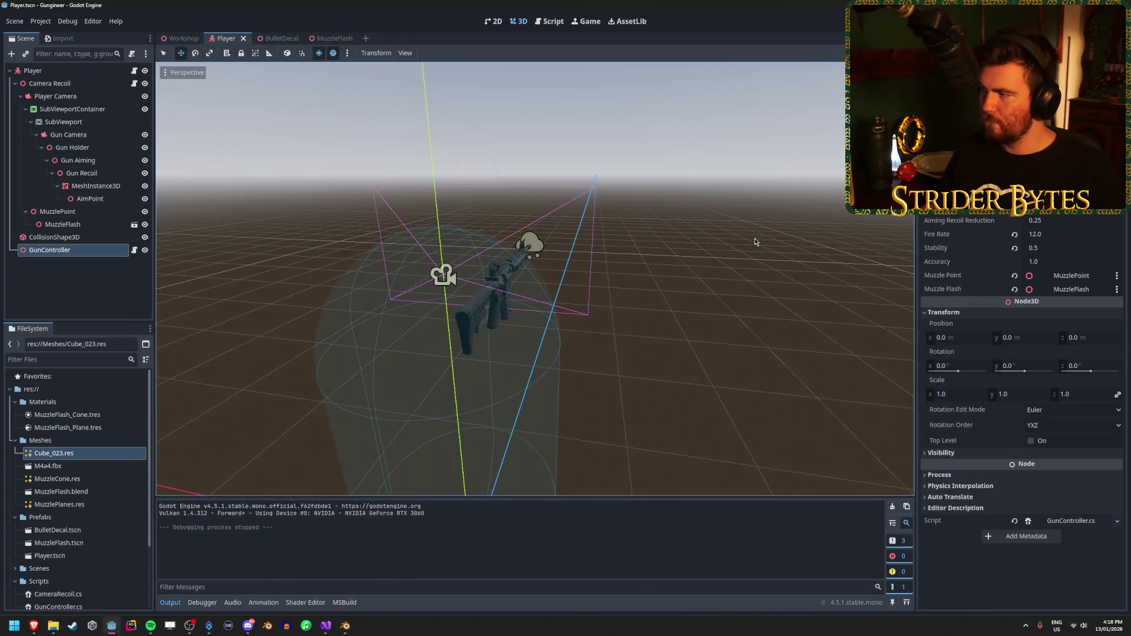
pyautogui.click(1019, 177)
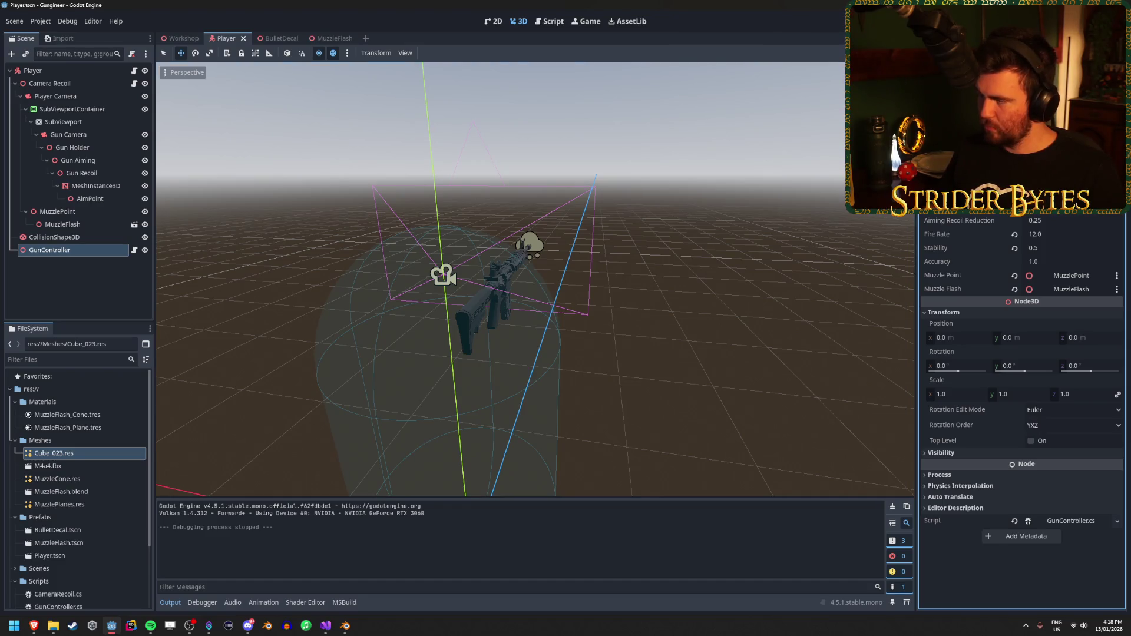
pyautogui.press('F5')
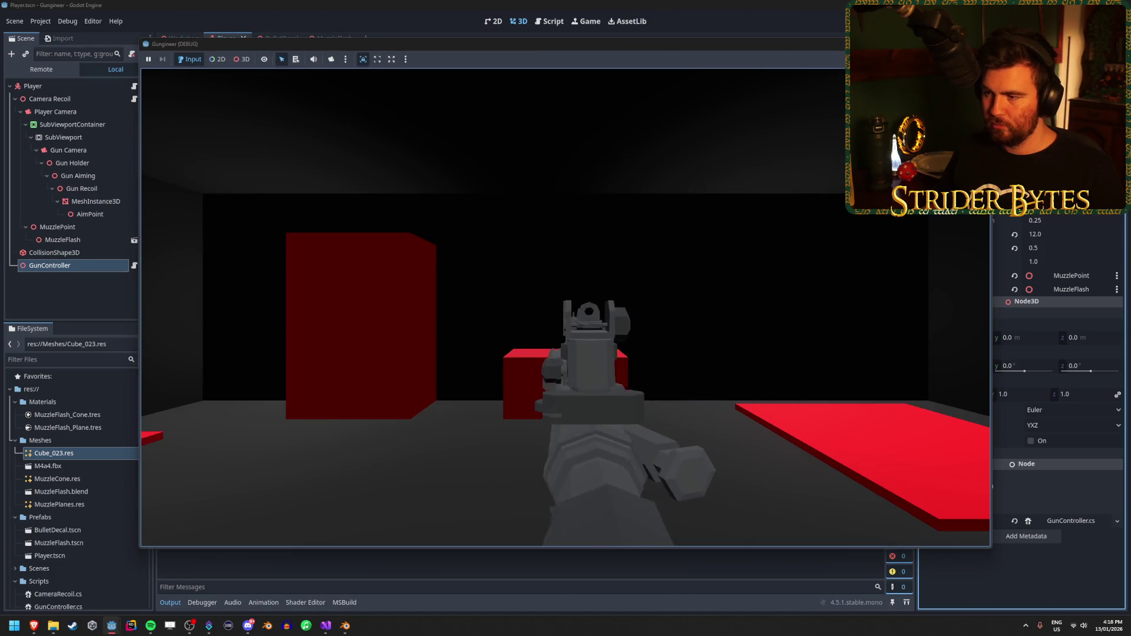
pyautogui.press('F8')
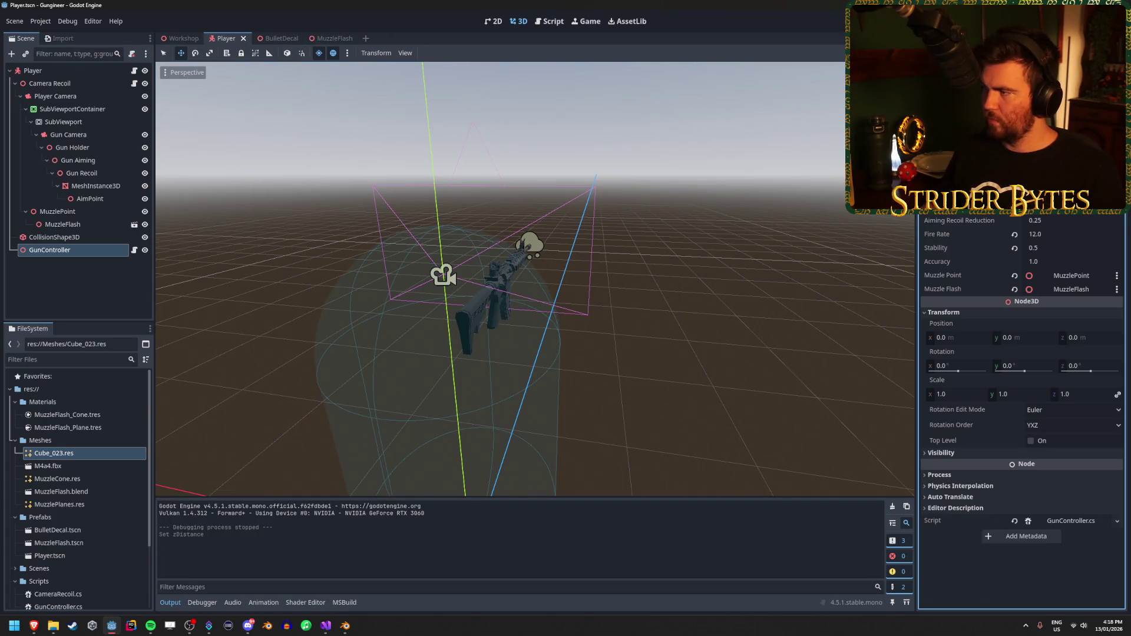
# Run the game briefly, stop it, then relaunch it with the updated zDistance.
pyautogui.press('F5')
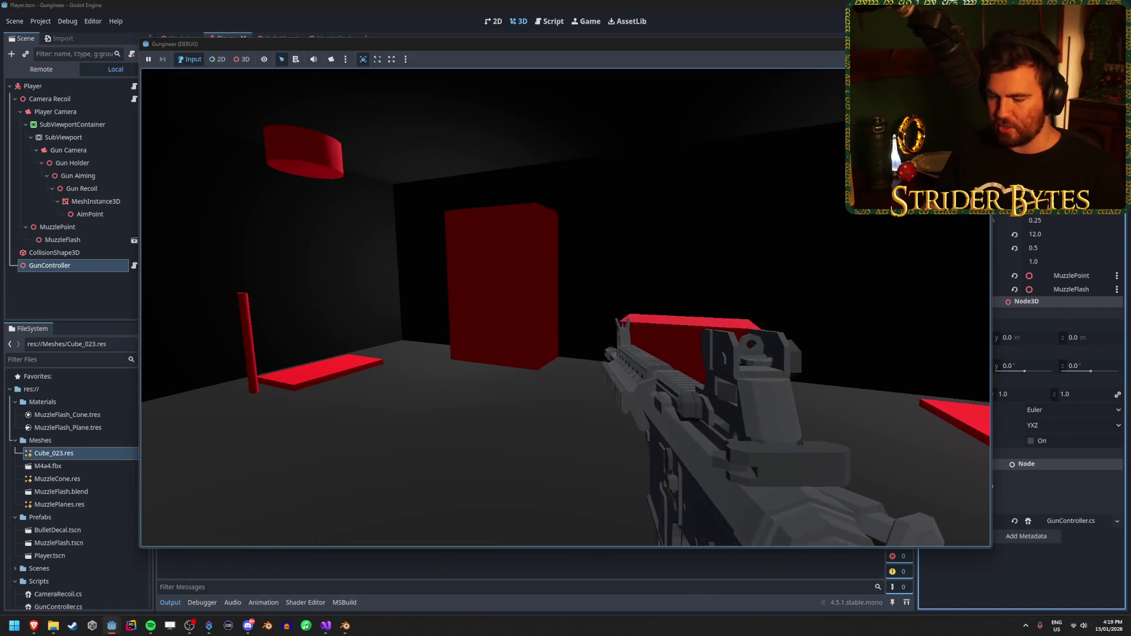
pyautogui.press('F8')
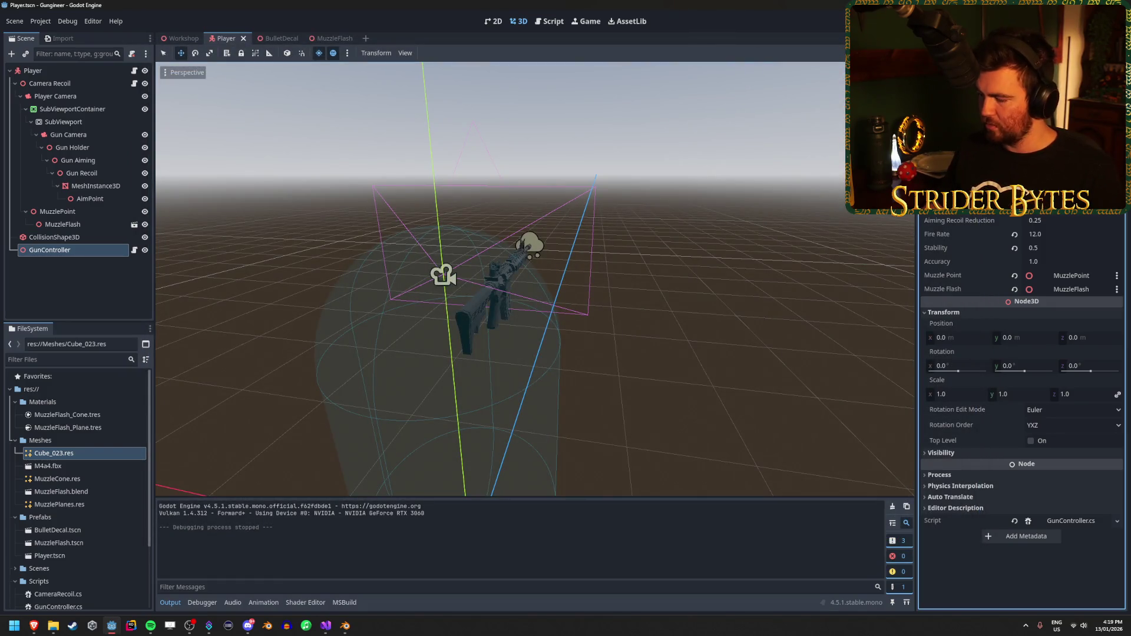
pyautogui.press('F5')
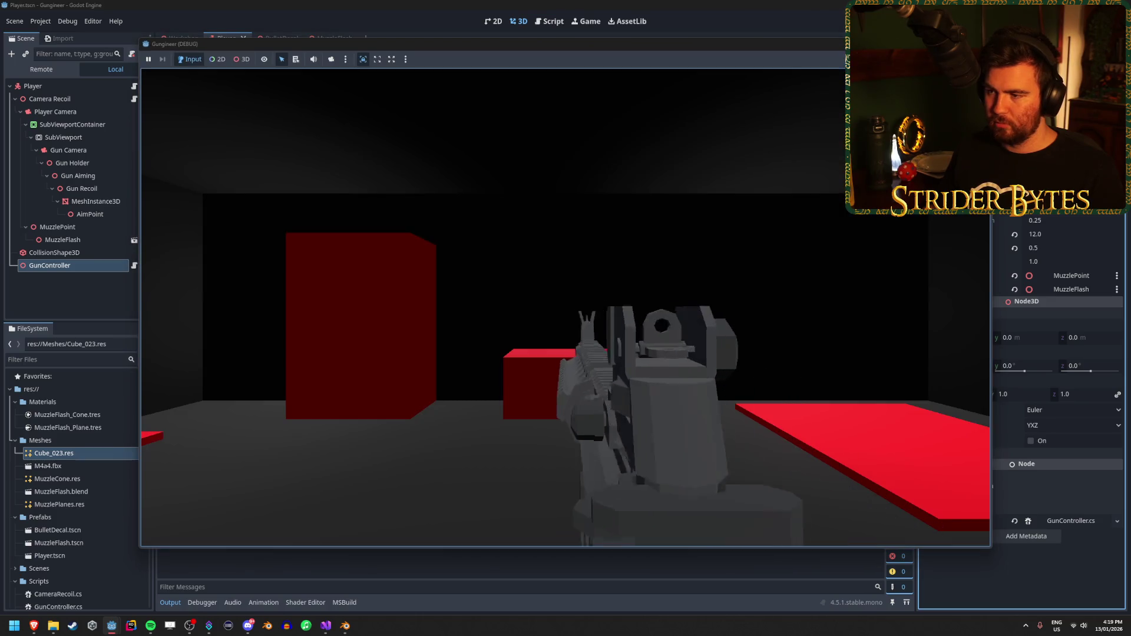
# Fire three shots at the far wall, aim down sights and back to hip, then quit.
pyautogui.click(565, 308)
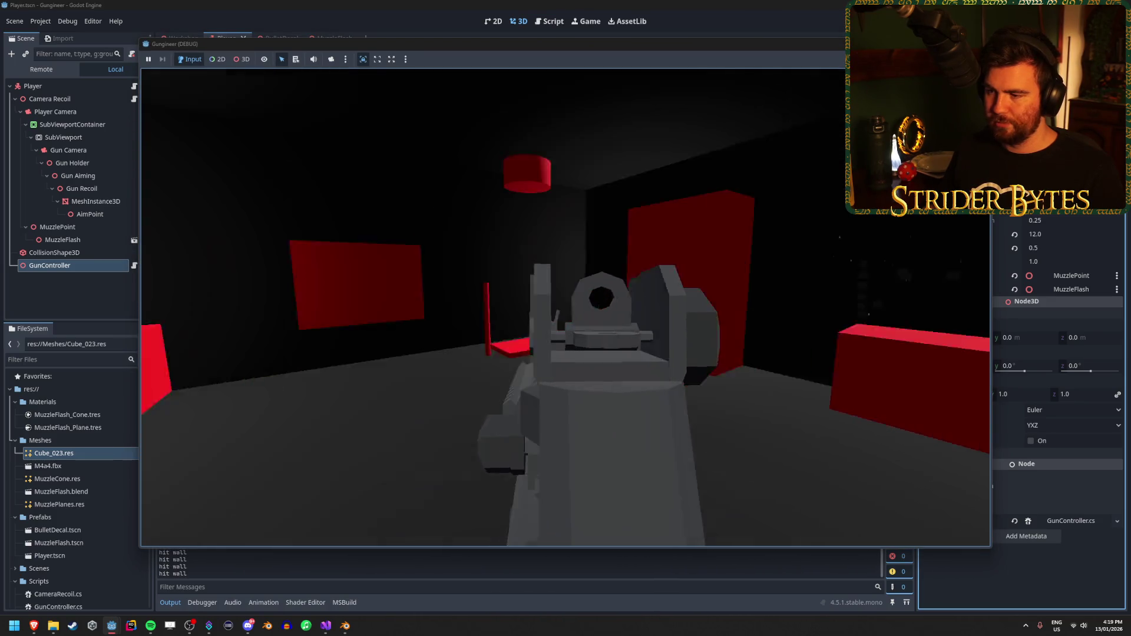
pyautogui.click(566, 308)
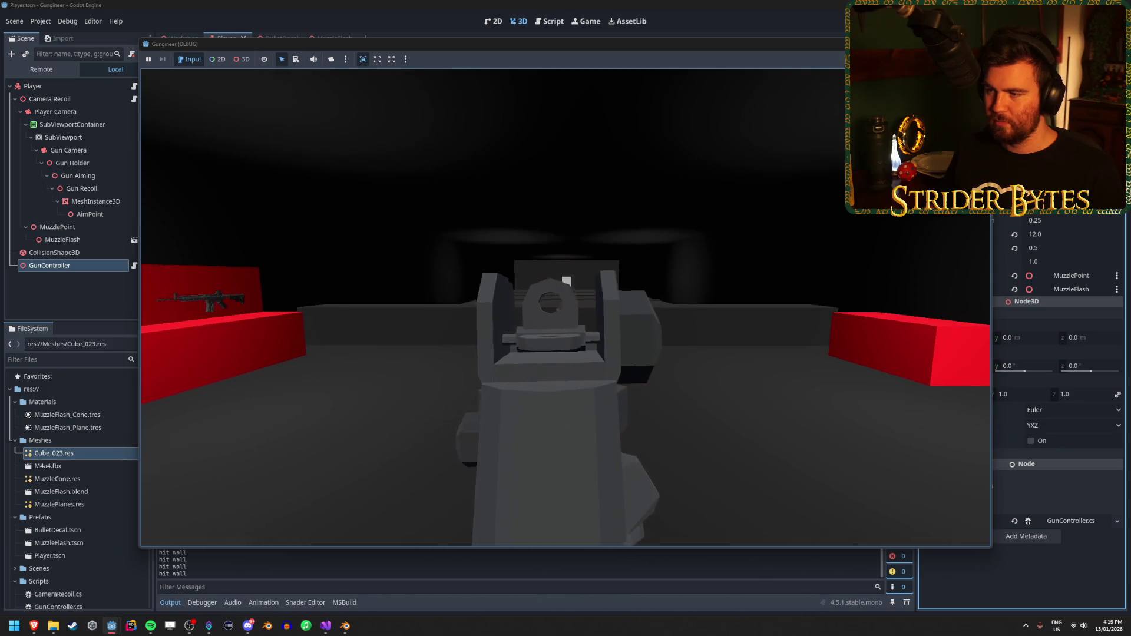
pyautogui.click(566, 307)
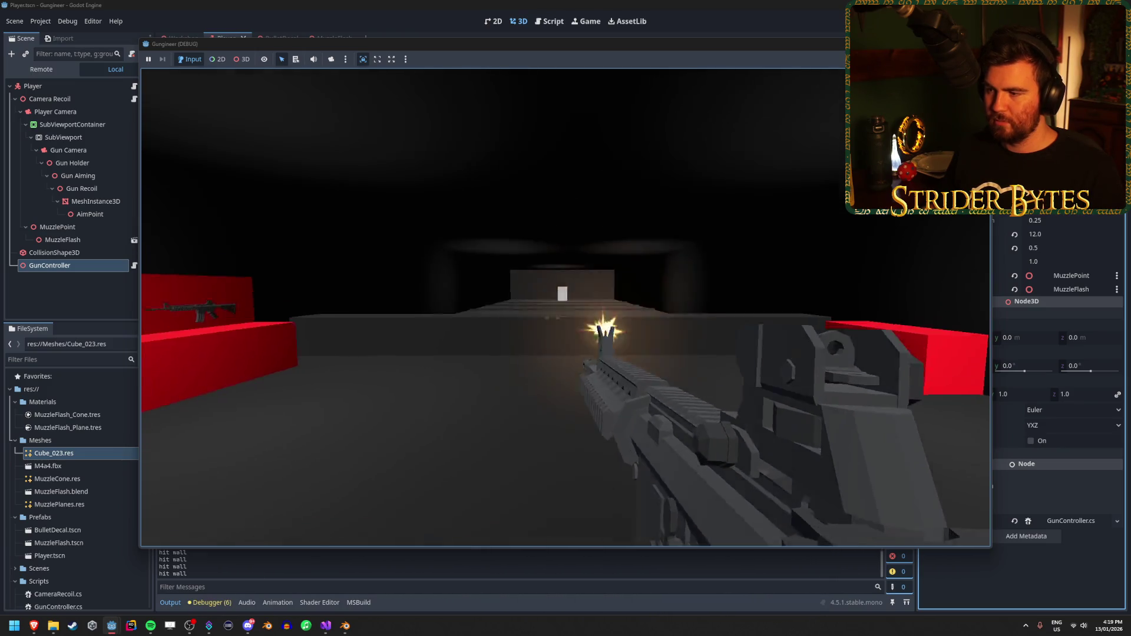
pyautogui.rightClick(565, 308)
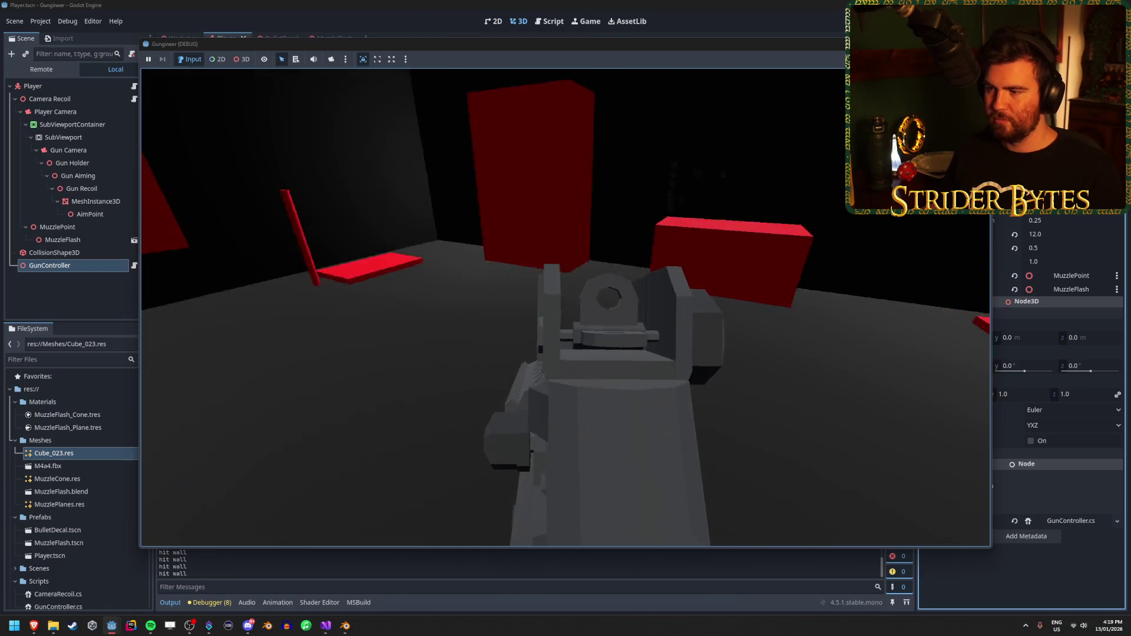
pyautogui.rightClick(566, 308)
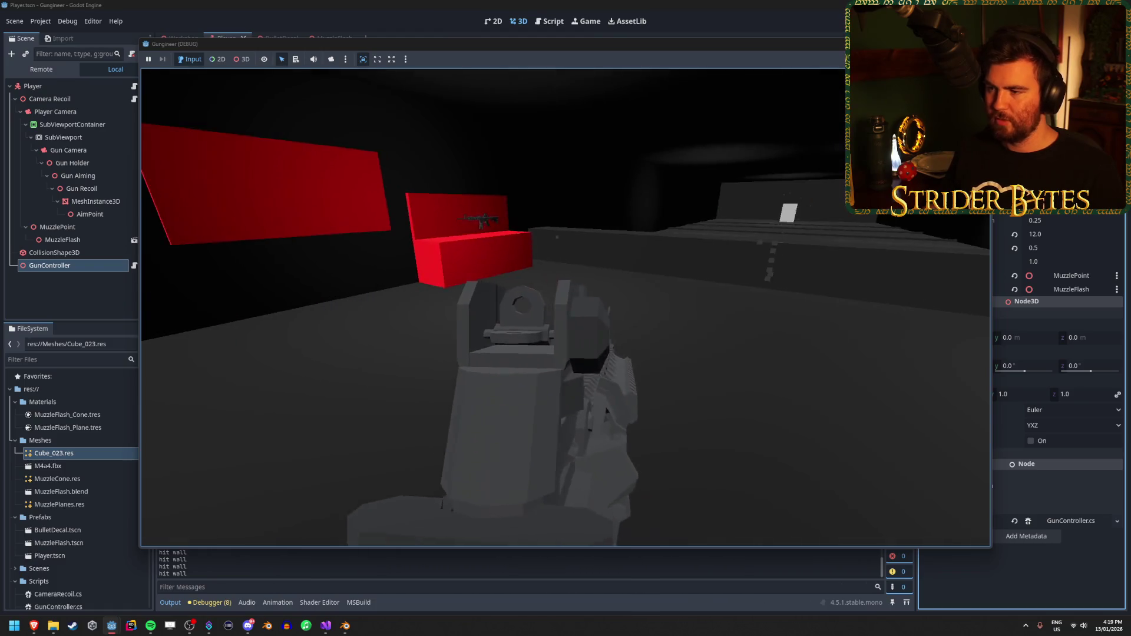
pyautogui.press('Escape')
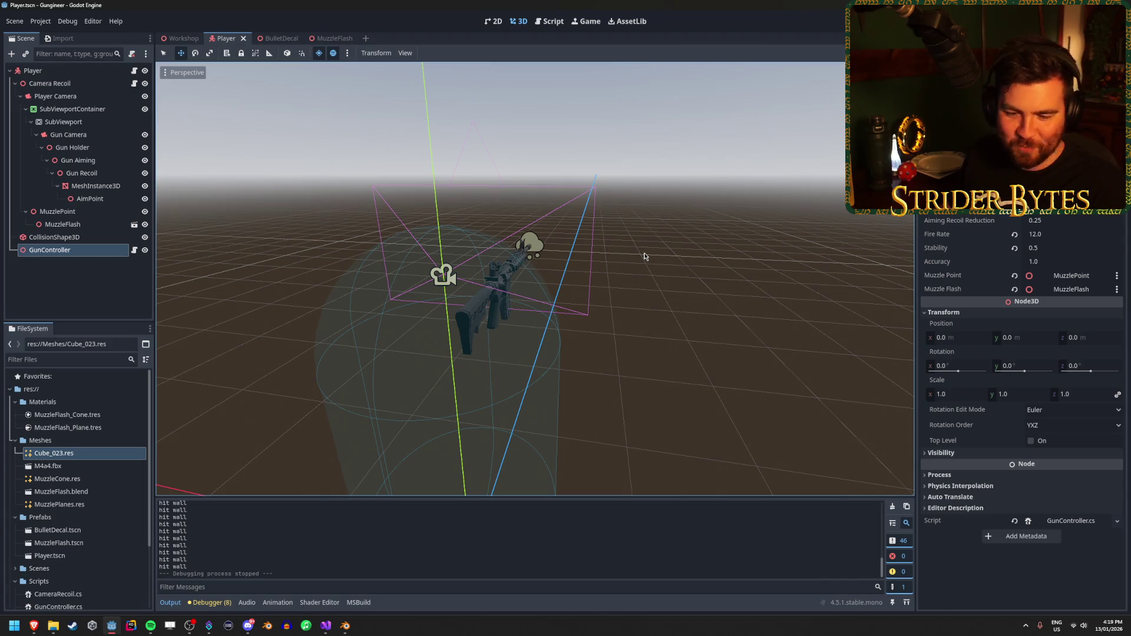
pyautogui.hotkey('alt', 'Tab')
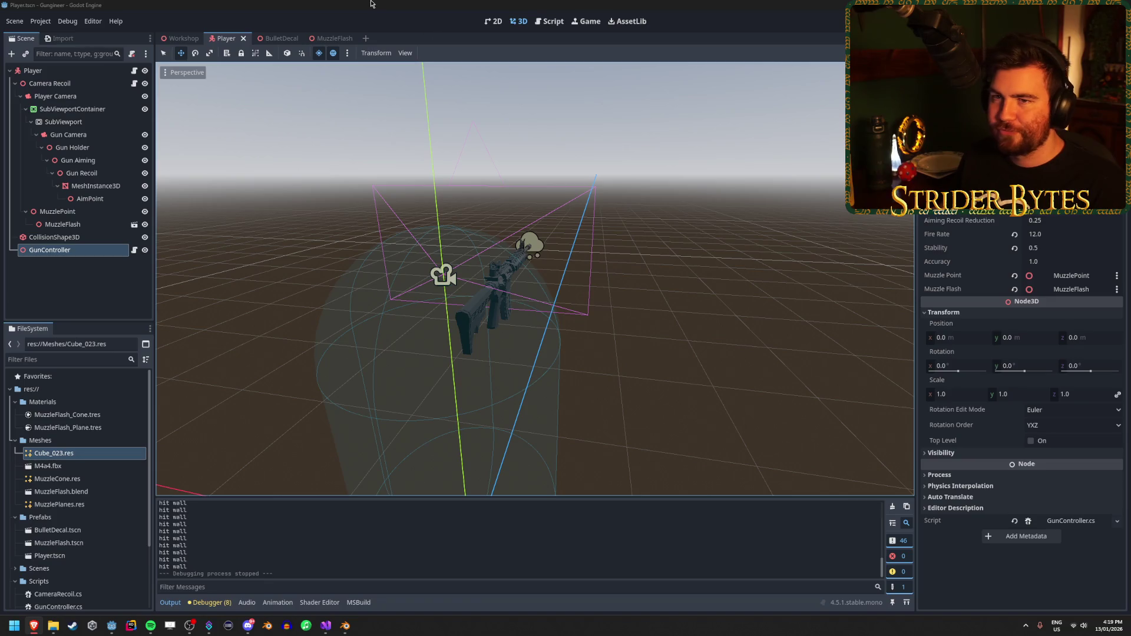
pyautogui.hotkey('alt', 'Tab')
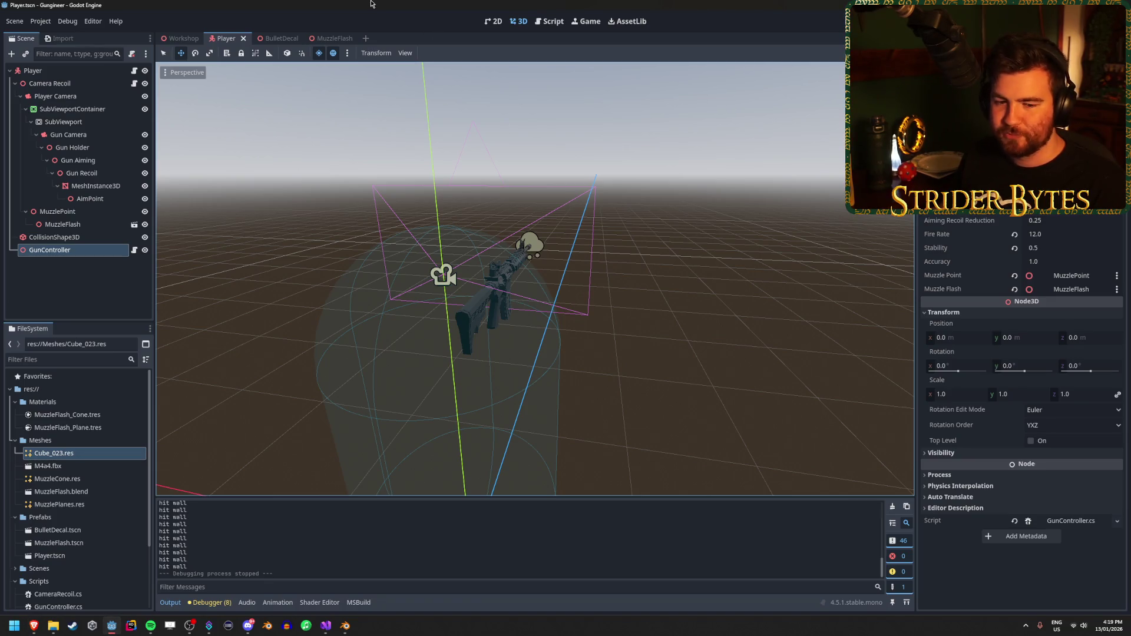